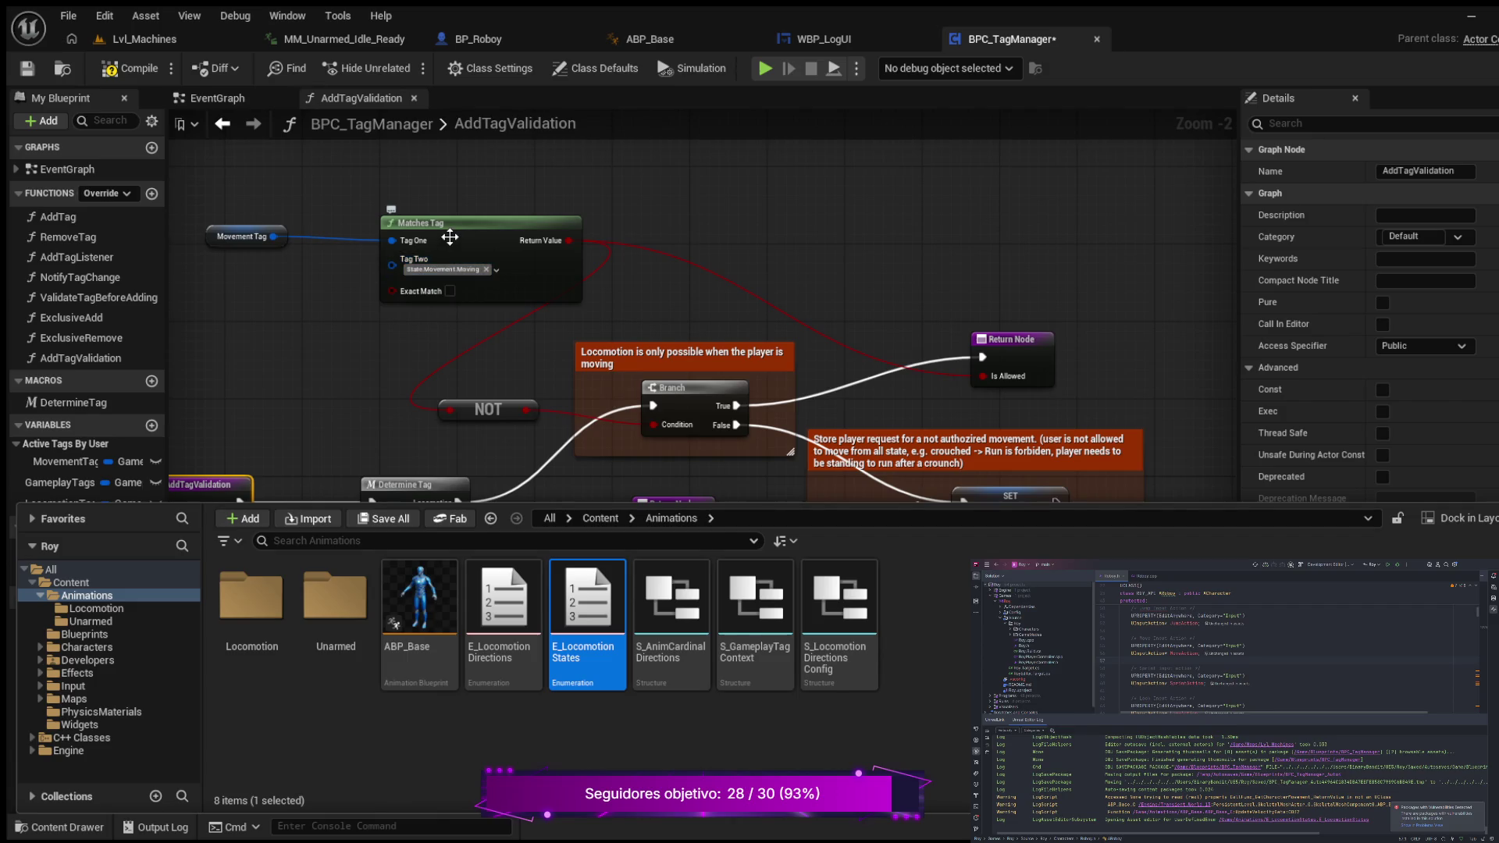
- Dismiss the Content Drawer and pan across AddTagValidation from Matches Tag and SET to the entry node
{"action": "left_click", "coordinate": [440, 242]}
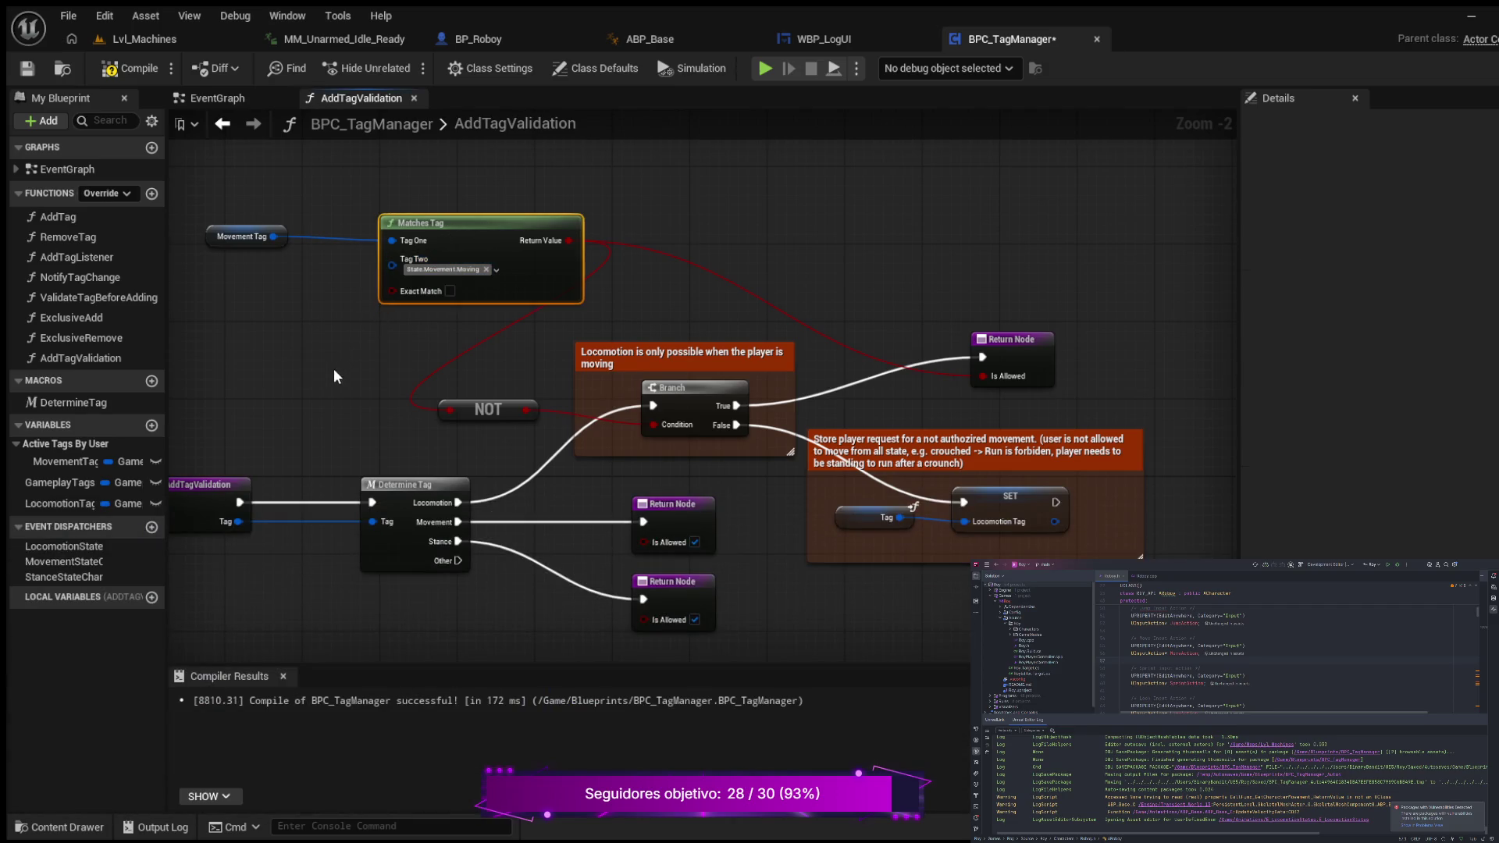
{"action": "mouse_move", "coordinate": [334, 368]}
{"action": "left_mouse_down"}
{"action": "mouse_move", "coordinate": [472, 311]}
{"action": "mouse_move", "coordinate": [441, 253]}
{"action": "mouse_move", "coordinate": [141, 329]}
{"action": "mouse_move", "coordinate": [225, 437]}
{"action": "mouse_move", "coordinate": [256, 448]}
{"action": "left_mouse_up"}
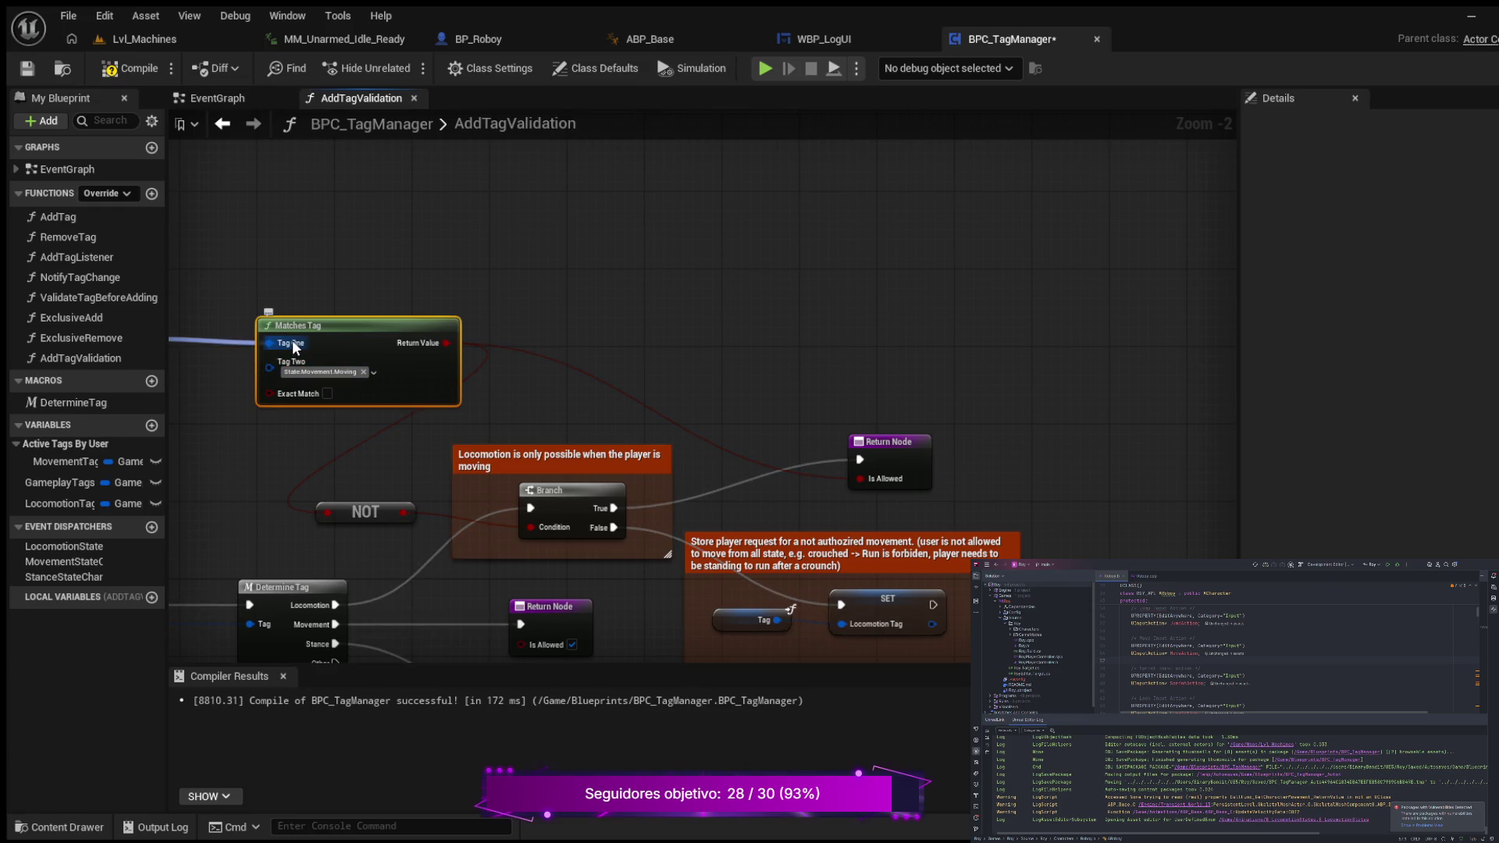
{"action": "left_click_drag", "start_coordinate": [271, 433], "coordinate": [548, 447]}
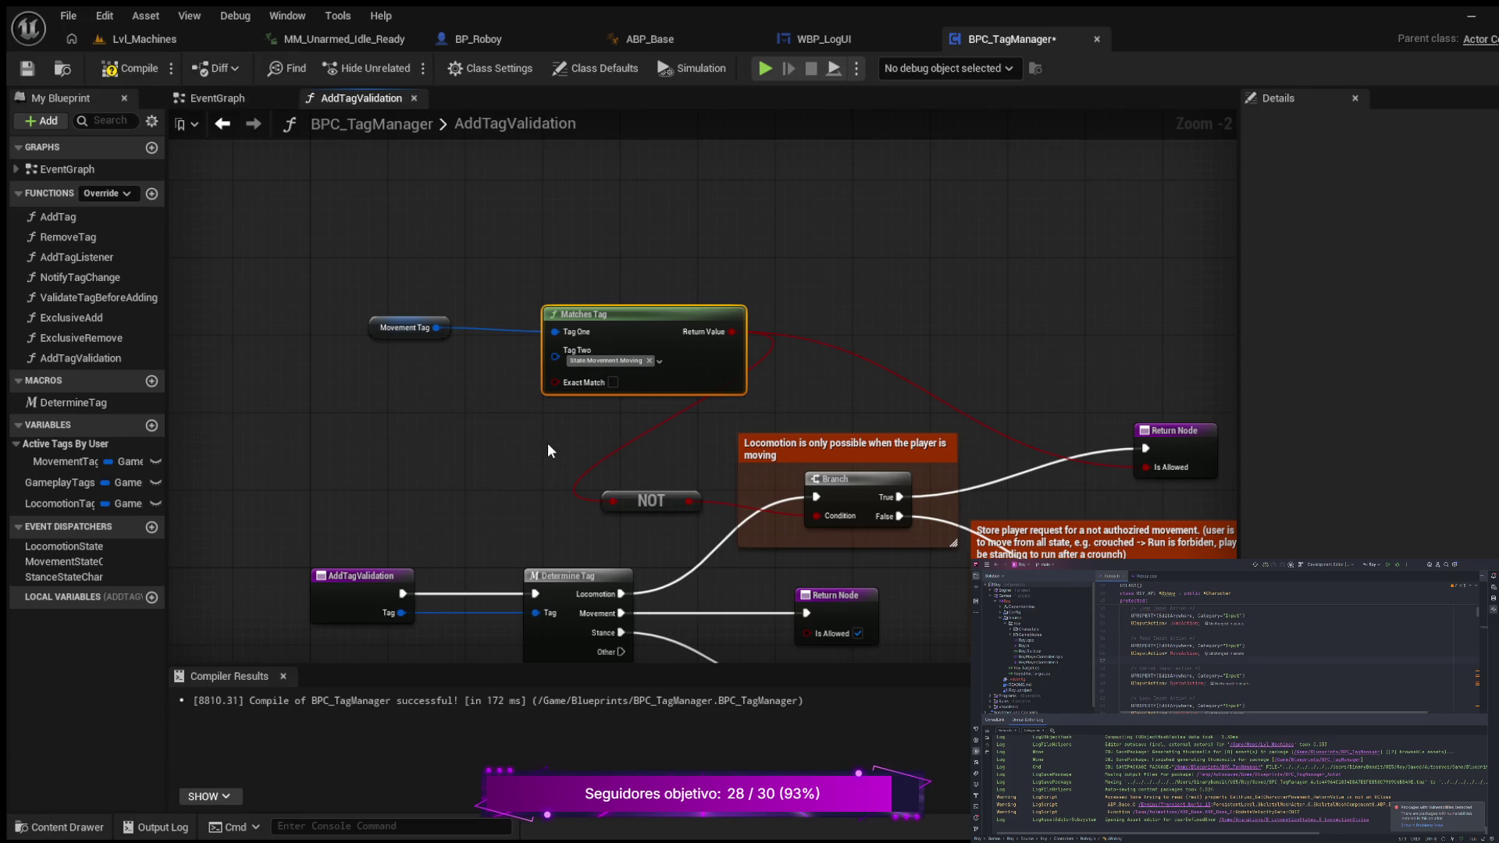
{"action": "left_click_drag", "start_coordinate": [540, 451], "coordinate": [484, 387]}
{"action": "mouse_move", "coordinate": [281, 363]}
{"action": "left_mouse_down"}
{"action": "mouse_move", "coordinate": [529, 345]}
{"action": "mouse_move", "coordinate": [505, 354]}
{"action": "left_mouse_up"}
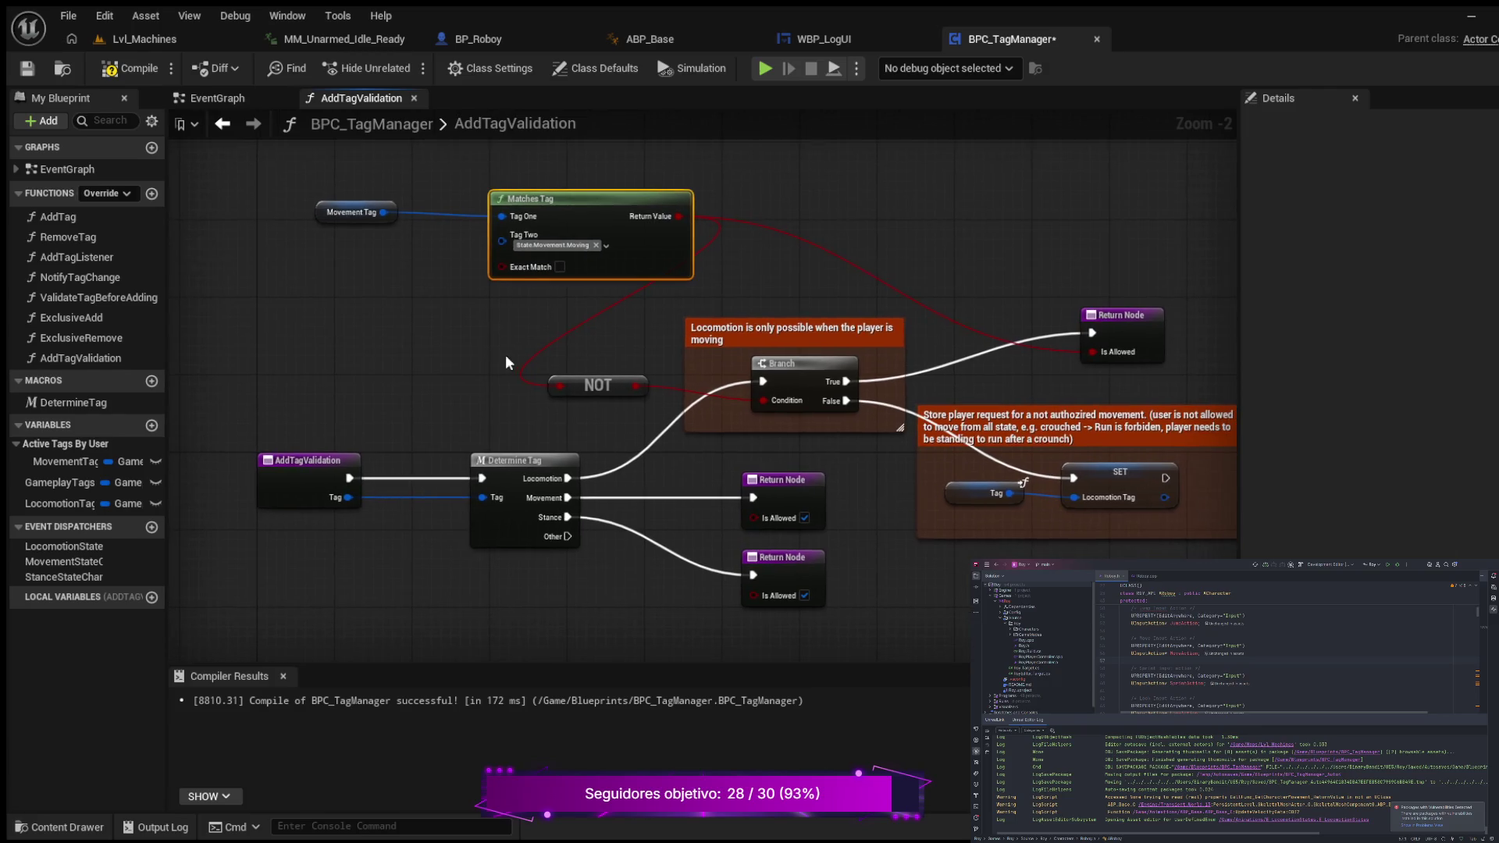
- Add a new output named Tag Category to the AddTagValidation entry node
{"action": "left_click", "coordinate": [301, 465]}
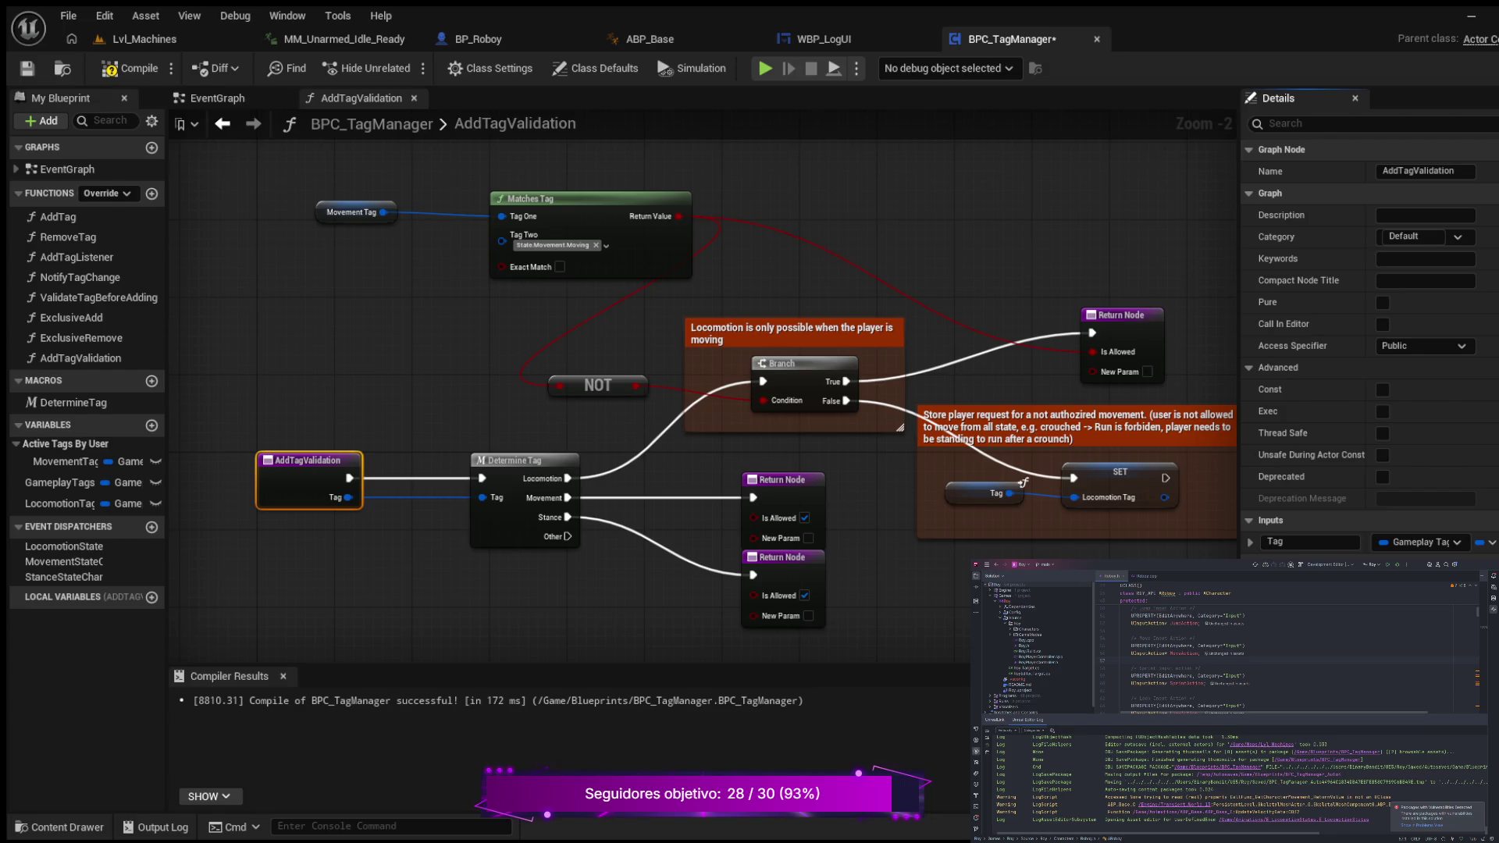
{"action": "key", "text": "Return"}
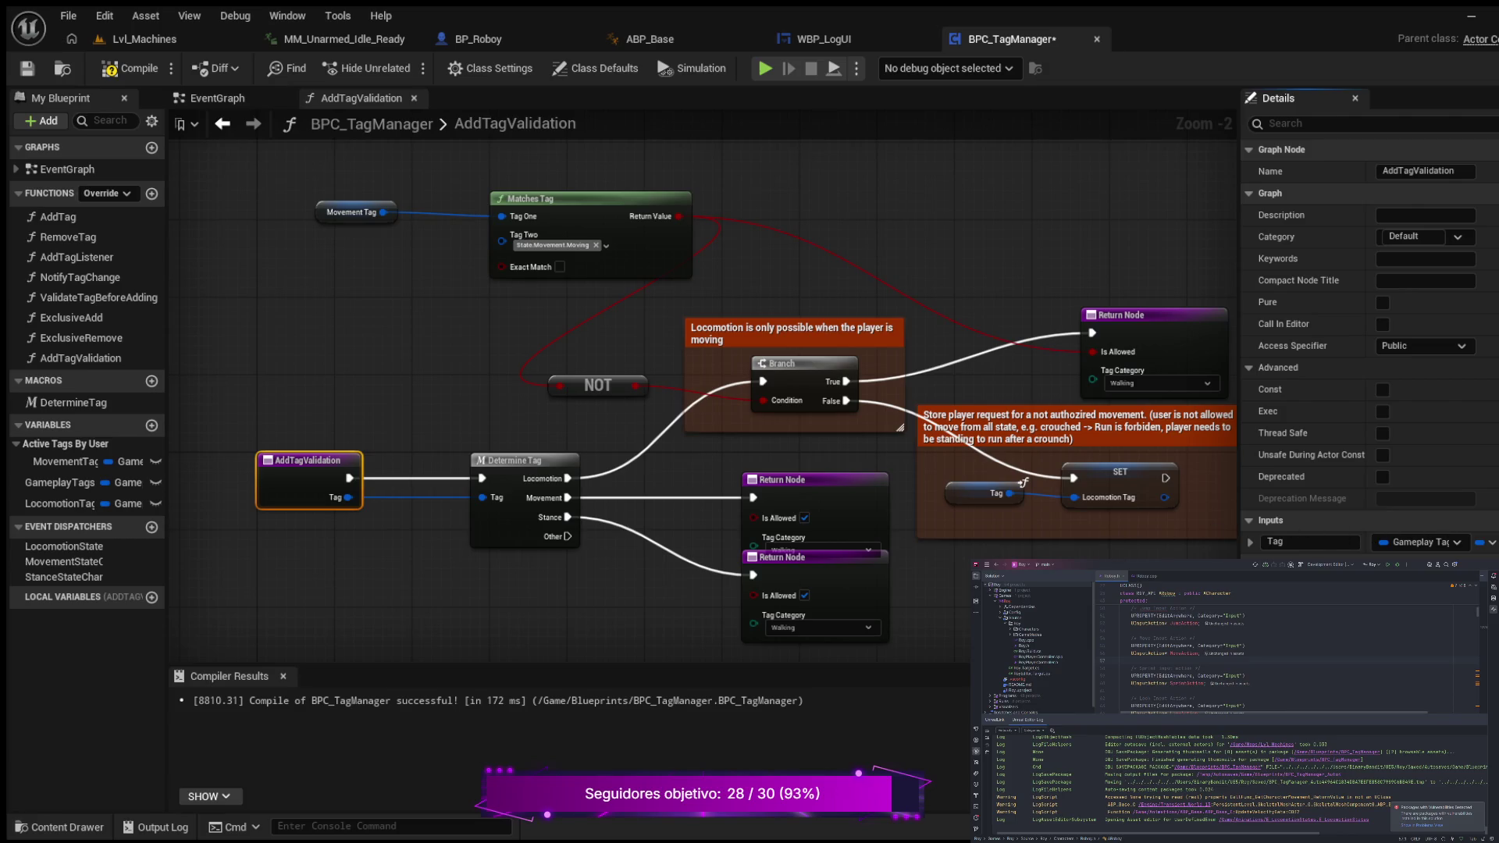
- Drag the Stance return node down so it sits clear of the Movement return node
{"action": "mouse_move", "coordinate": [1126, 566]}
{"action": "left_mouse_down"}
{"action": "mouse_move", "coordinate": [946, 546]}
{"action": "mouse_move", "coordinate": [985, 514]}
{"action": "mouse_move", "coordinate": [957, 505]}
{"action": "mouse_move", "coordinate": [938, 469]}
{"action": "left_mouse_up"}
{"action": "left_click_drag", "start_coordinate": [671, 504], "coordinate": [662, 552]}
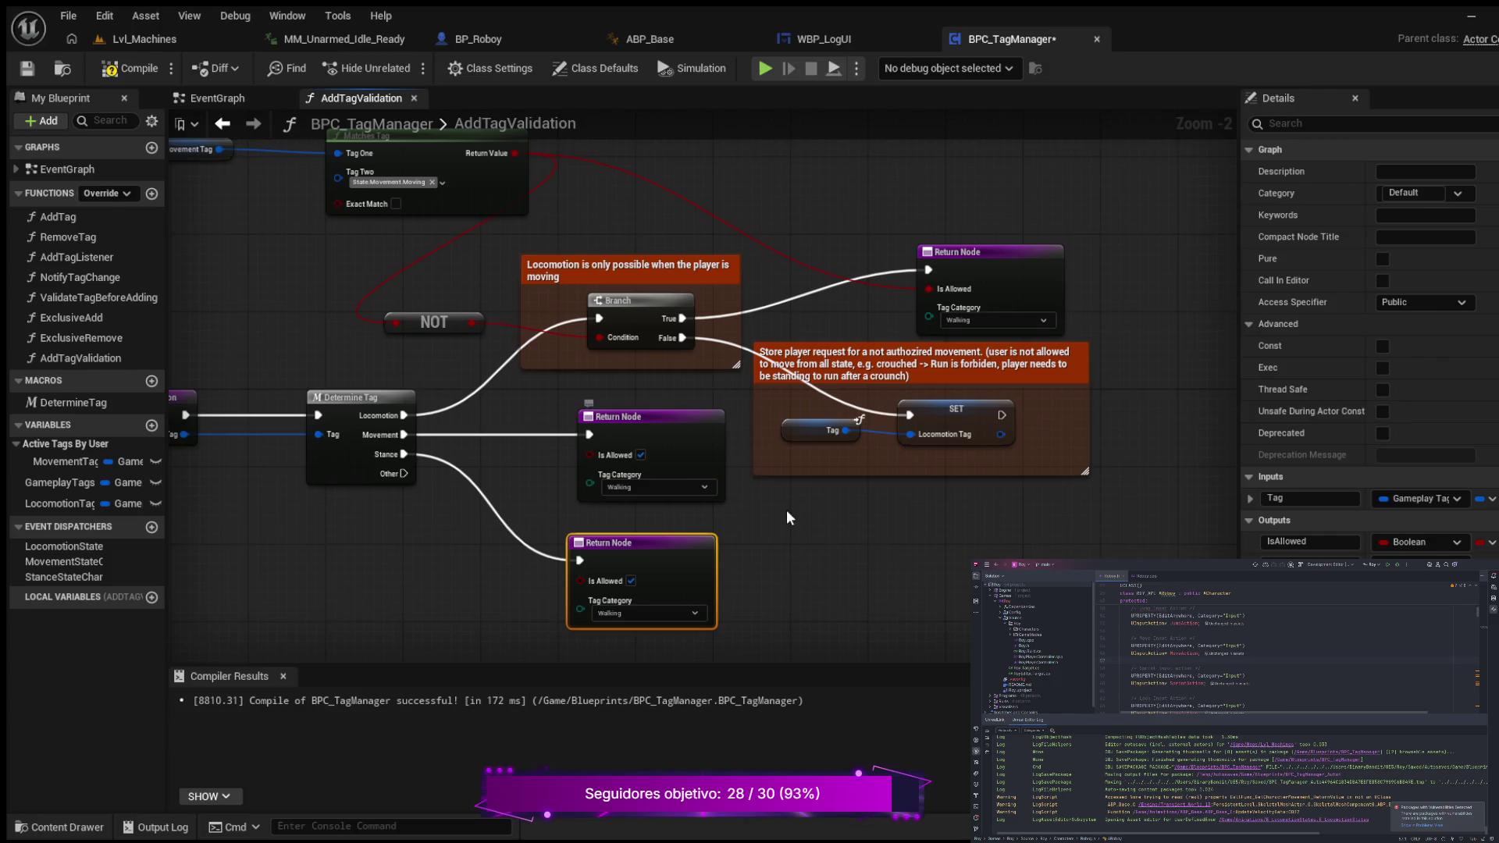
{"action": "left_click_drag", "start_coordinate": [885, 544], "coordinate": [900, 545]}
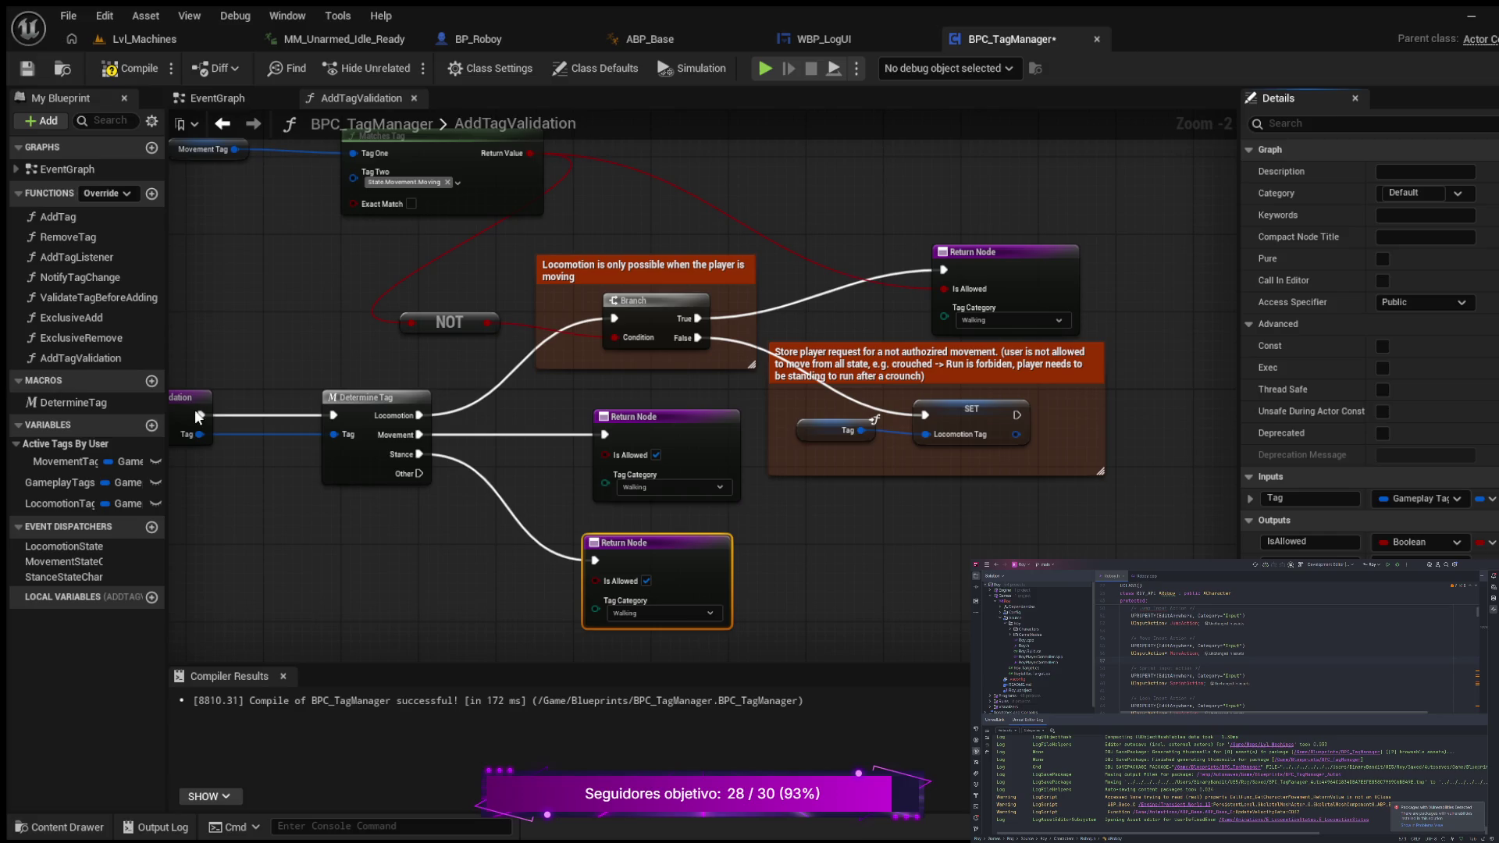
- Place a DetermineTag macro node from My Blueprint's Macros into the graph below the SET node
{"action": "left_click", "coordinate": [56, 400]}
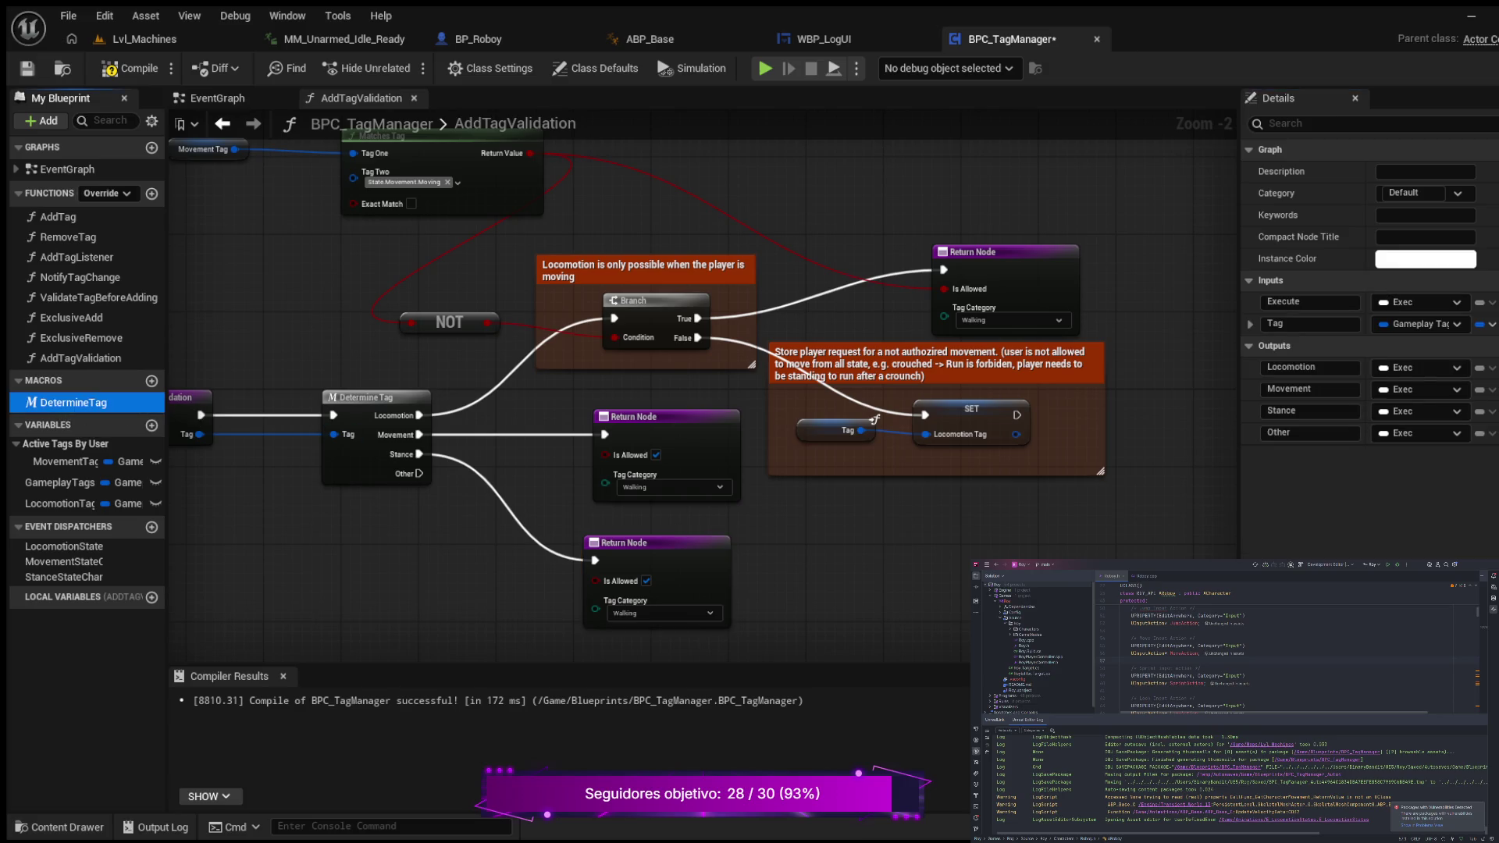
{"action": "left_click_drag", "start_coordinate": [1015, 555], "coordinate": [1014, 552]}
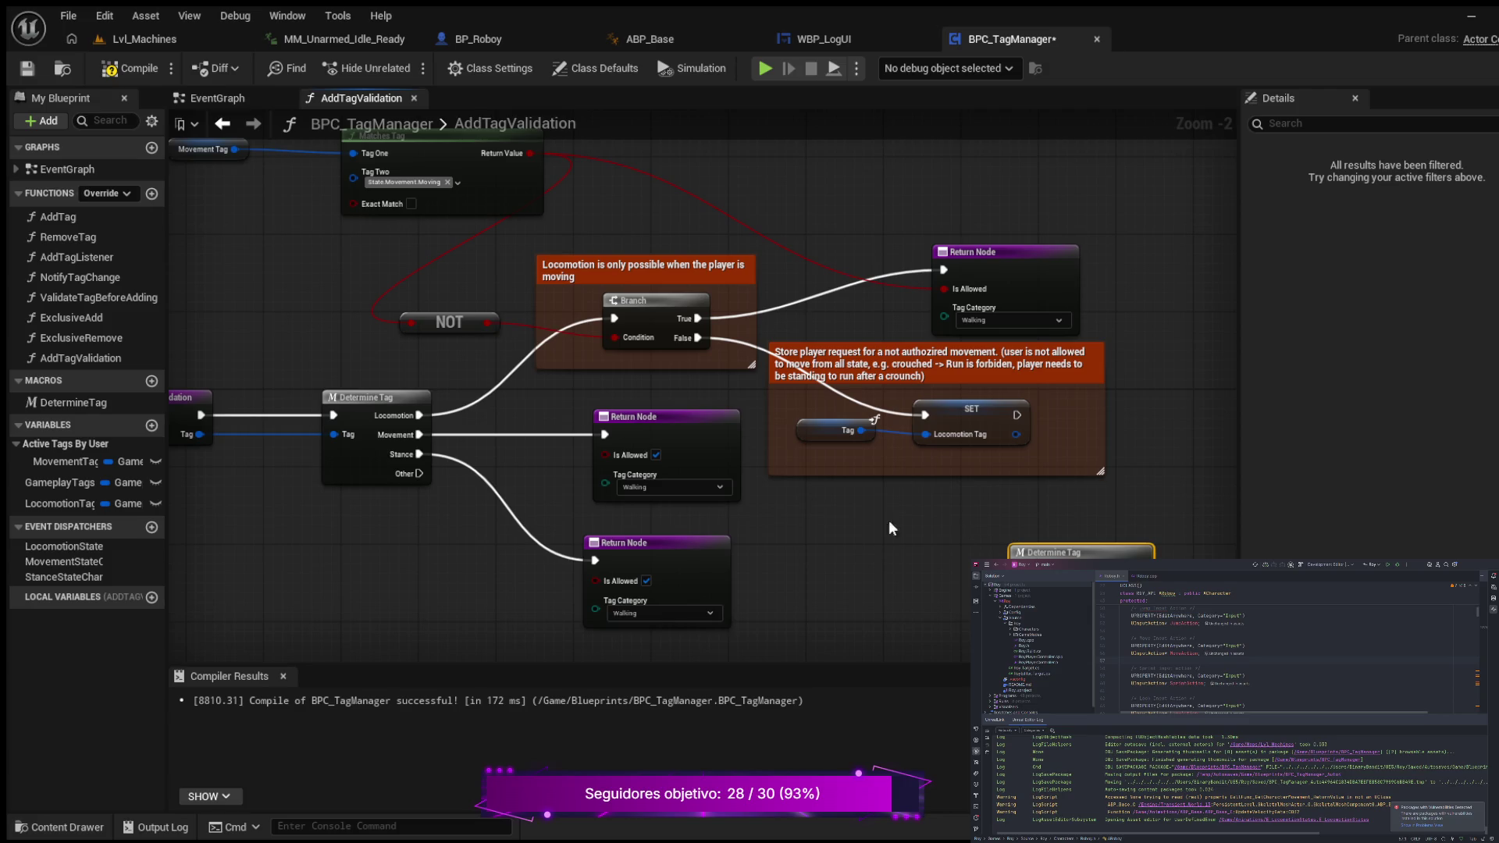
{"action": "mouse_move", "coordinate": [1119, 552]}
{"action": "left_mouse_down"}
{"action": "mouse_move", "coordinate": [1079, 522]}
{"action": "mouse_move", "coordinate": [1051, 527]}
{"action": "left_mouse_up"}
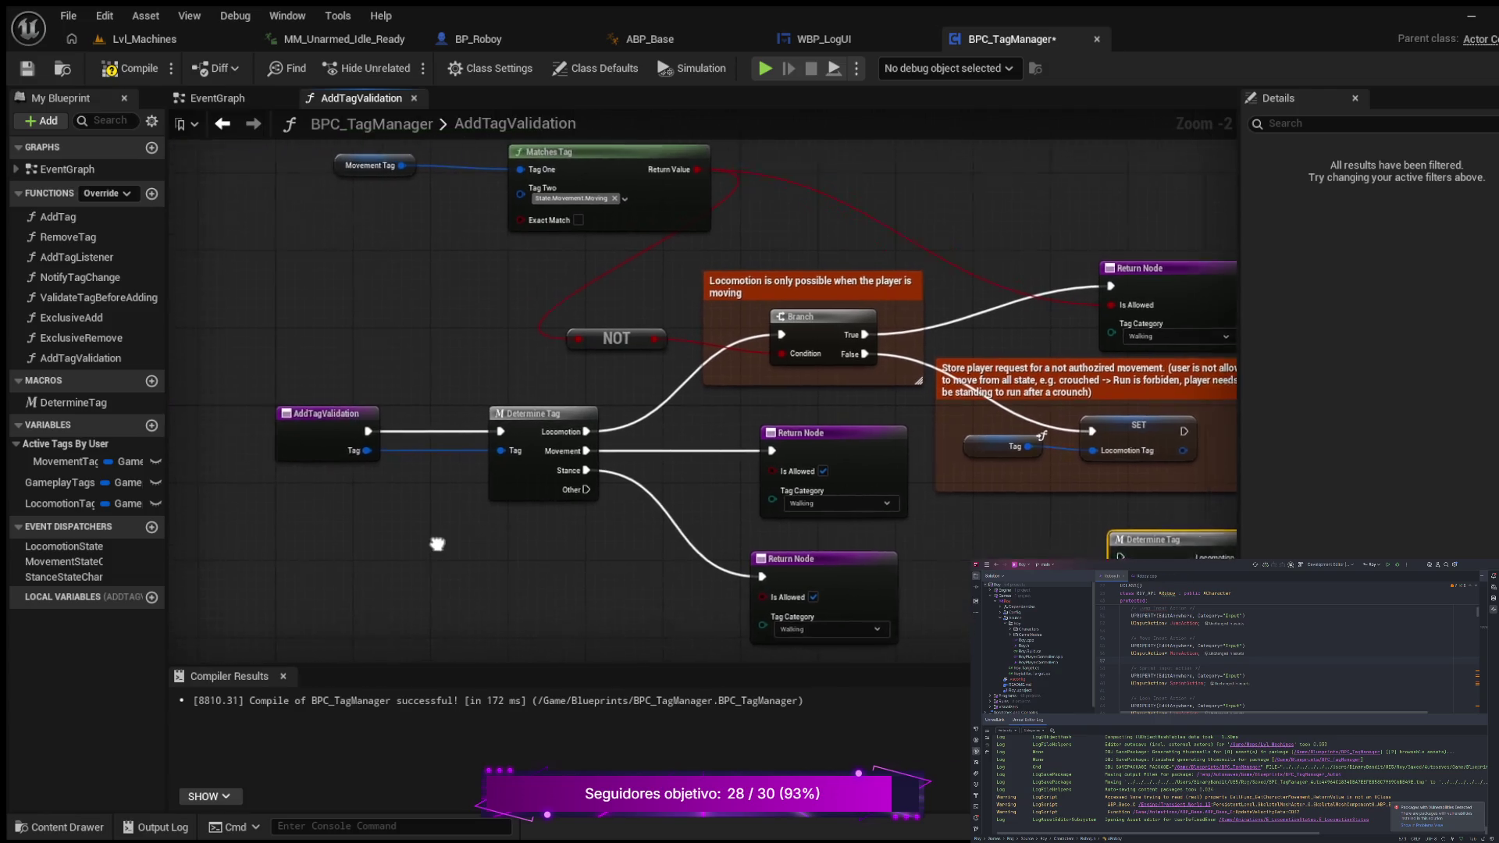
{"action": "left_click", "coordinate": [374, 412]}
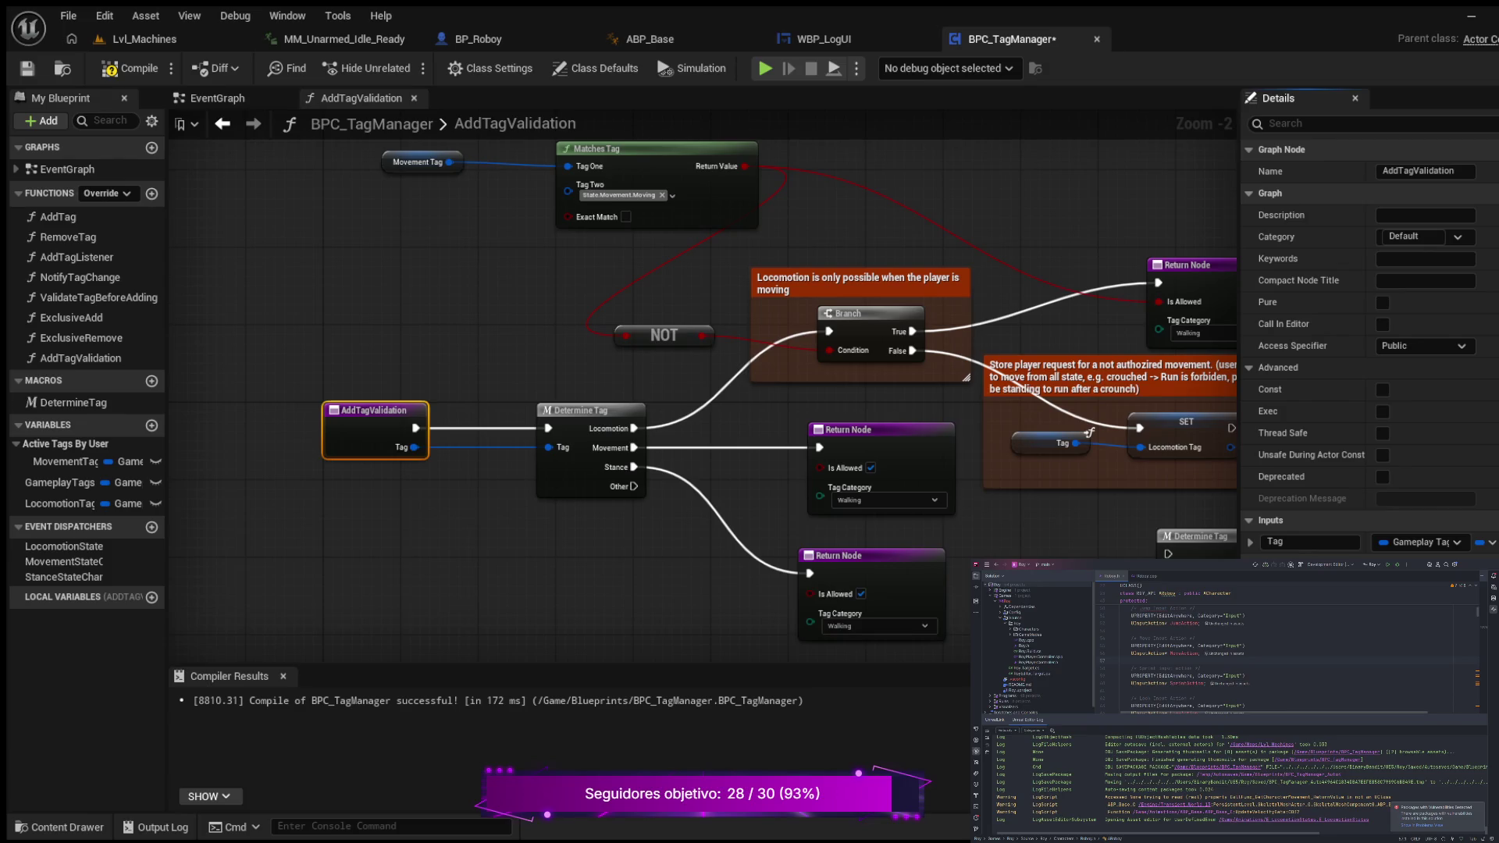
{"action": "mouse_move", "coordinate": [1083, 555]}
{"action": "left_mouse_down"}
{"action": "mouse_move", "coordinate": [978, 497]}
{"action": "mouse_move", "coordinate": [1001, 505]}
{"action": "mouse_move", "coordinate": [1007, 471]}
{"action": "left_mouse_up"}
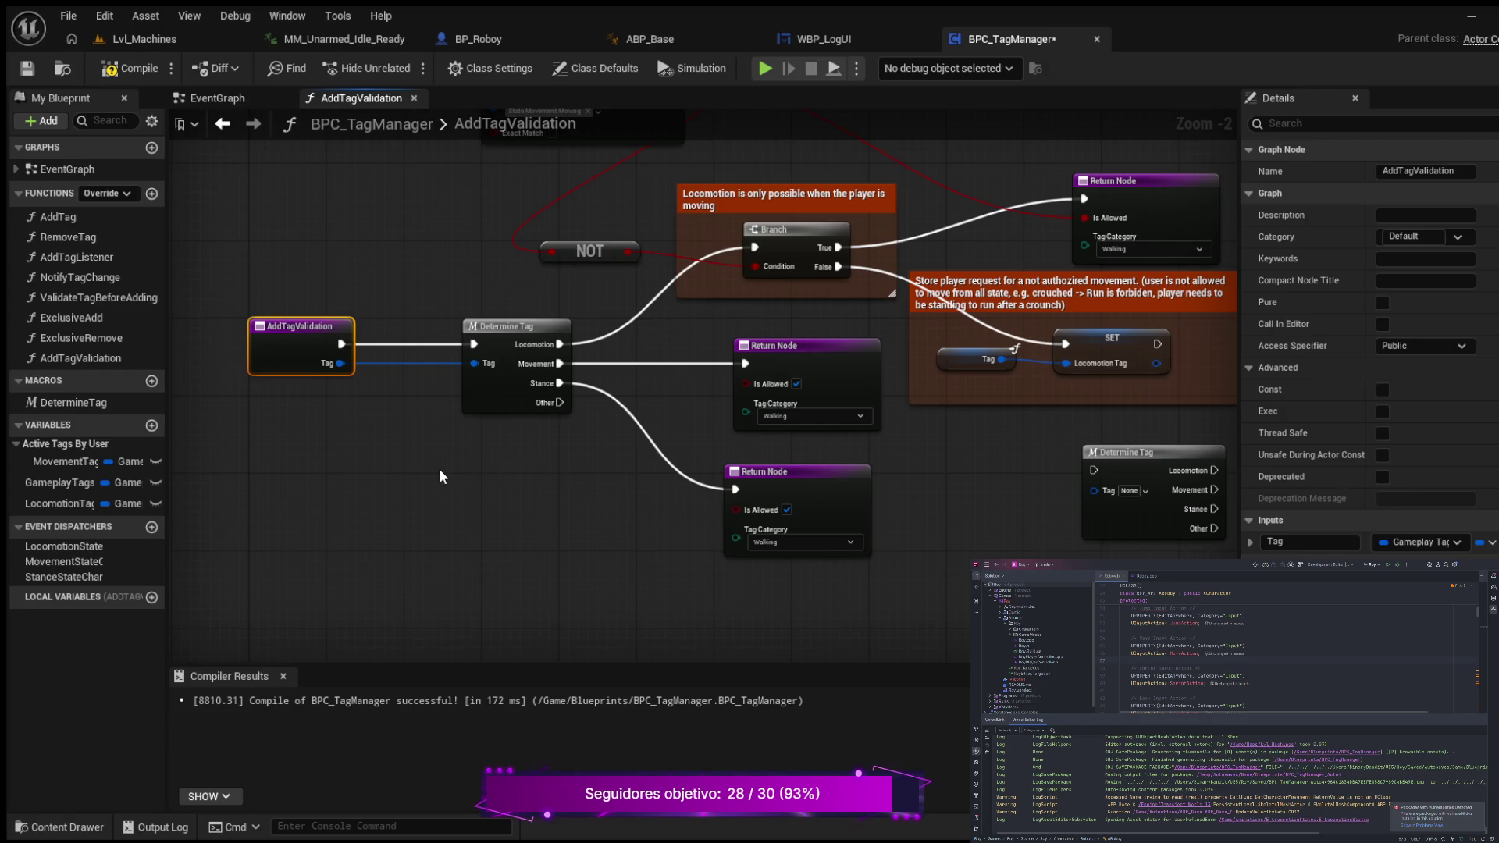
{"action": "left_click", "coordinate": [80, 404]}
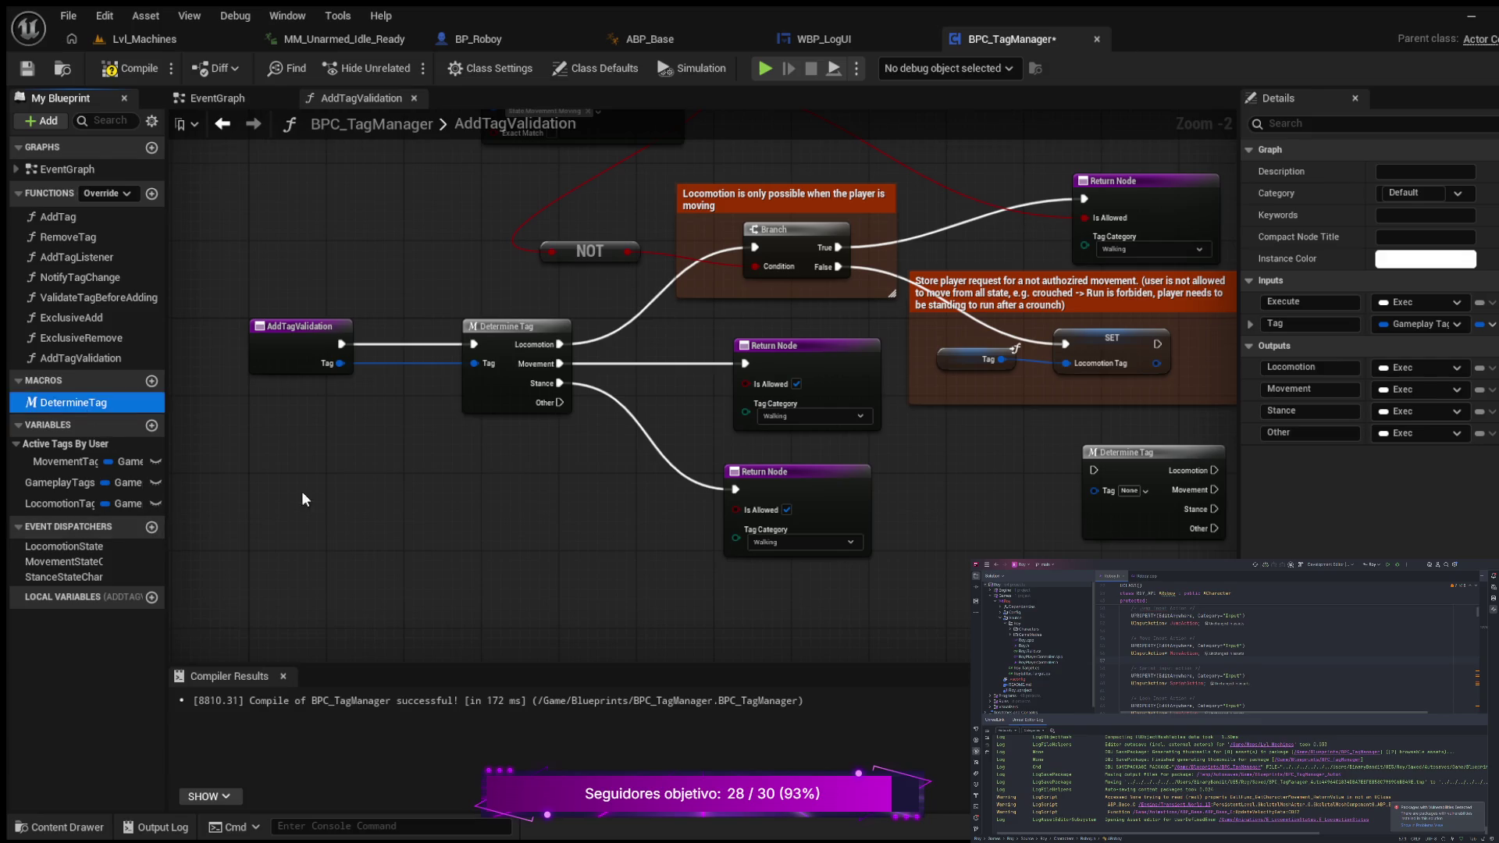
{"action": "left_click", "coordinate": [297, 331]}
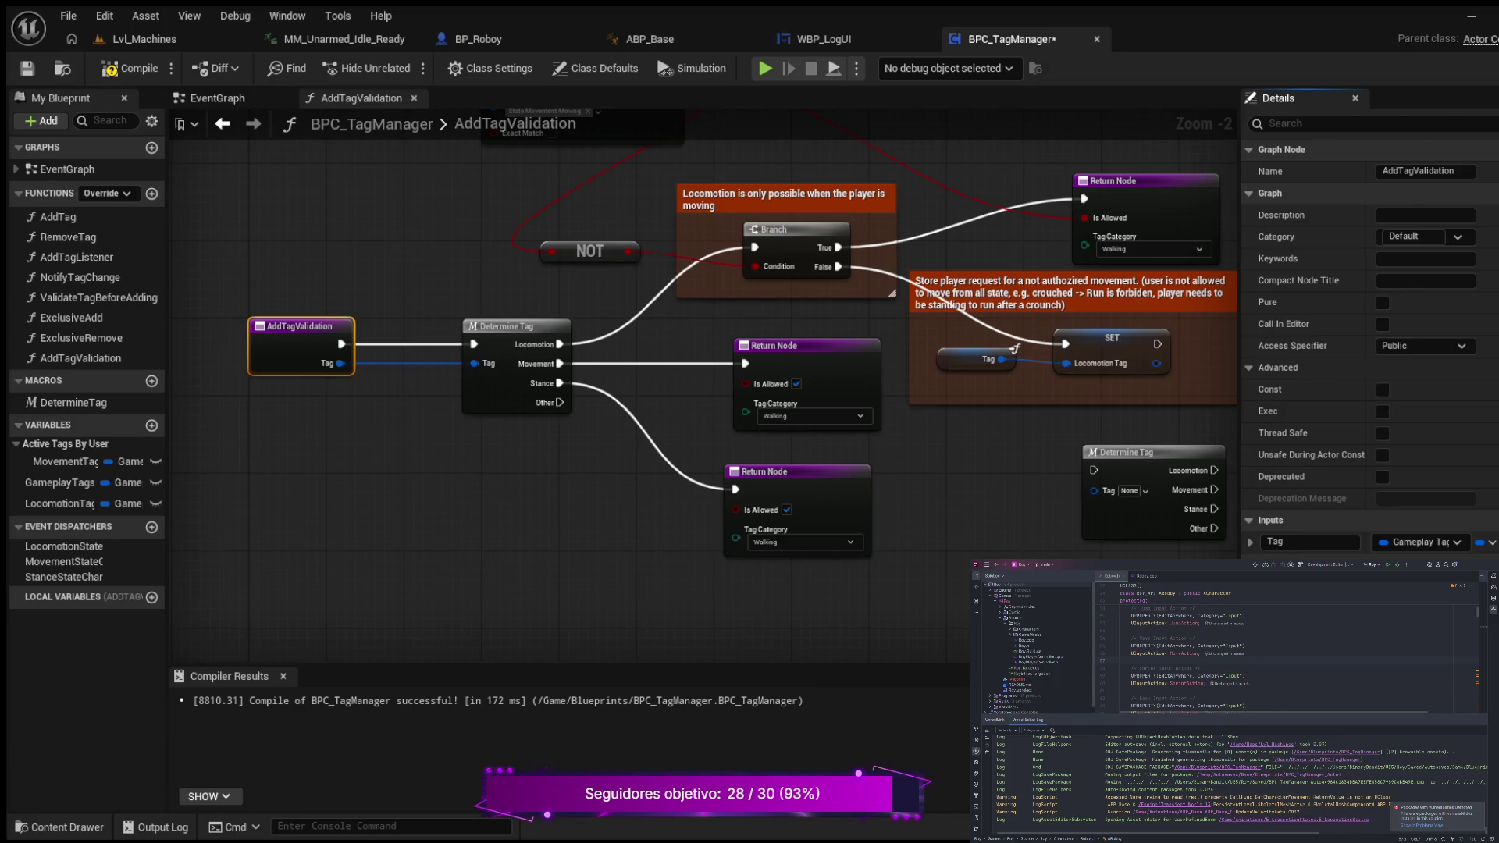
{"action": "left_click", "coordinate": [396, 544]}
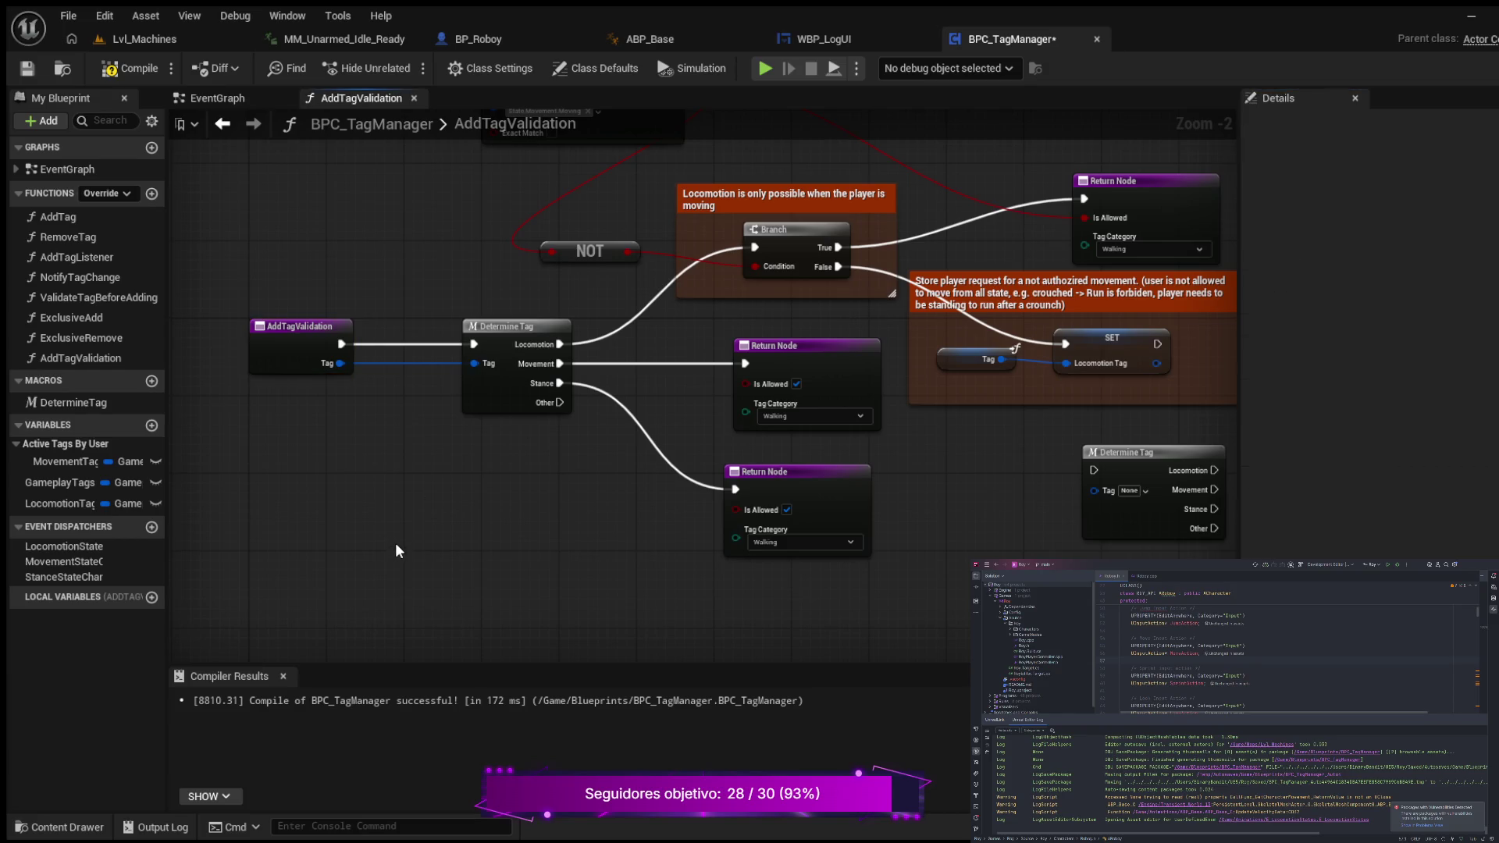
{"action": "double_click", "coordinate": [58, 400]}
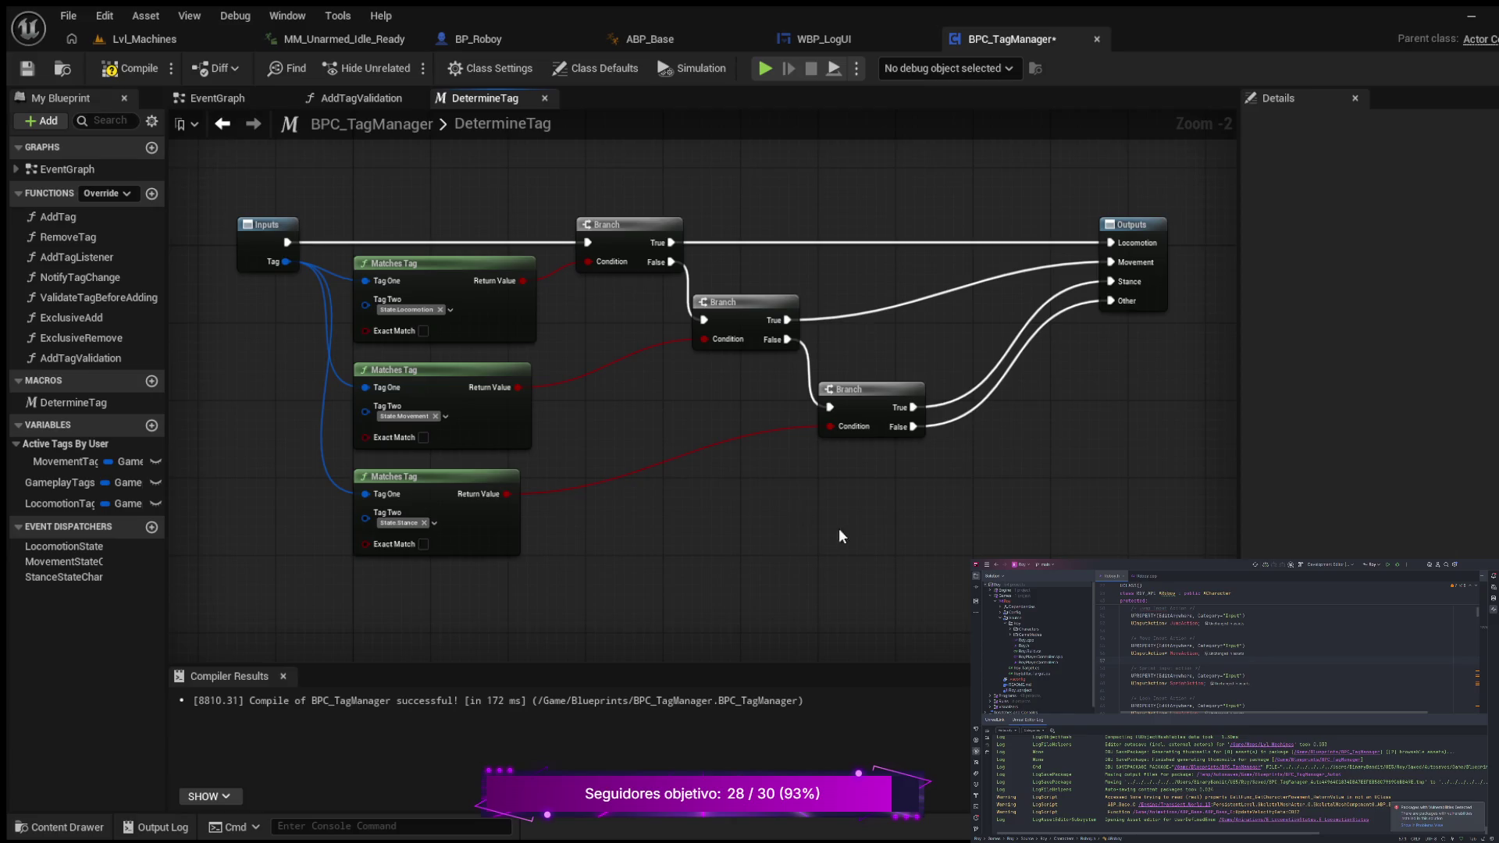
{"action": "mouse_move", "coordinate": [838, 528]}
{"action": "left_mouse_down"}
{"action": "mouse_move", "coordinate": [638, 577]}
{"action": "mouse_move", "coordinate": [674, 595]}
{"action": "mouse_move", "coordinate": [940, 528]}
{"action": "mouse_move", "coordinate": [656, 525]}
{"action": "left_mouse_up"}
{"action": "left_click", "coordinate": [337, 250]}
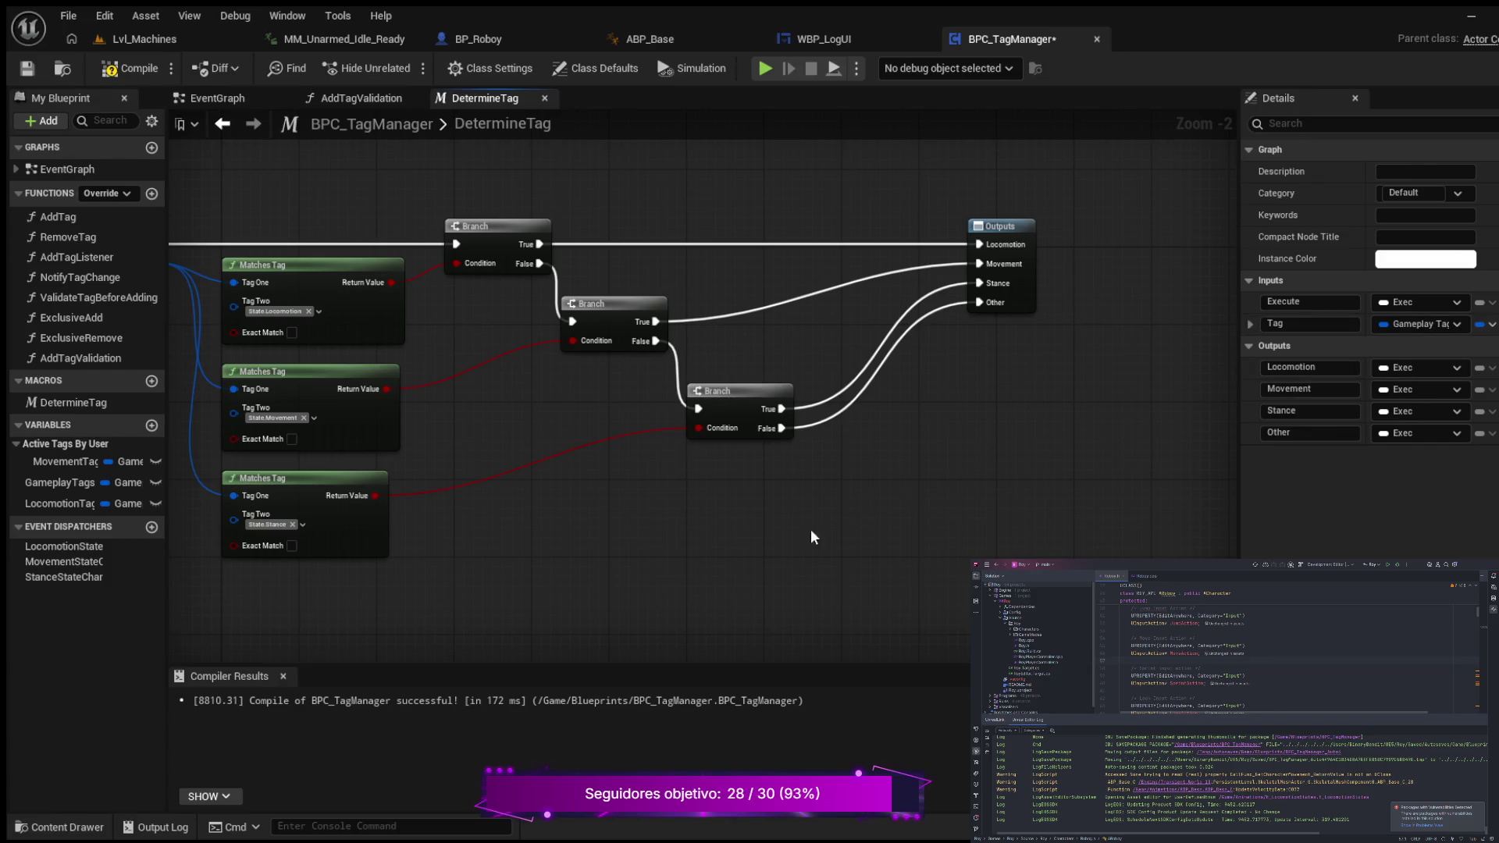
{"action": "left_click_drag", "start_coordinate": [810, 528], "coordinate": [959, 517]}
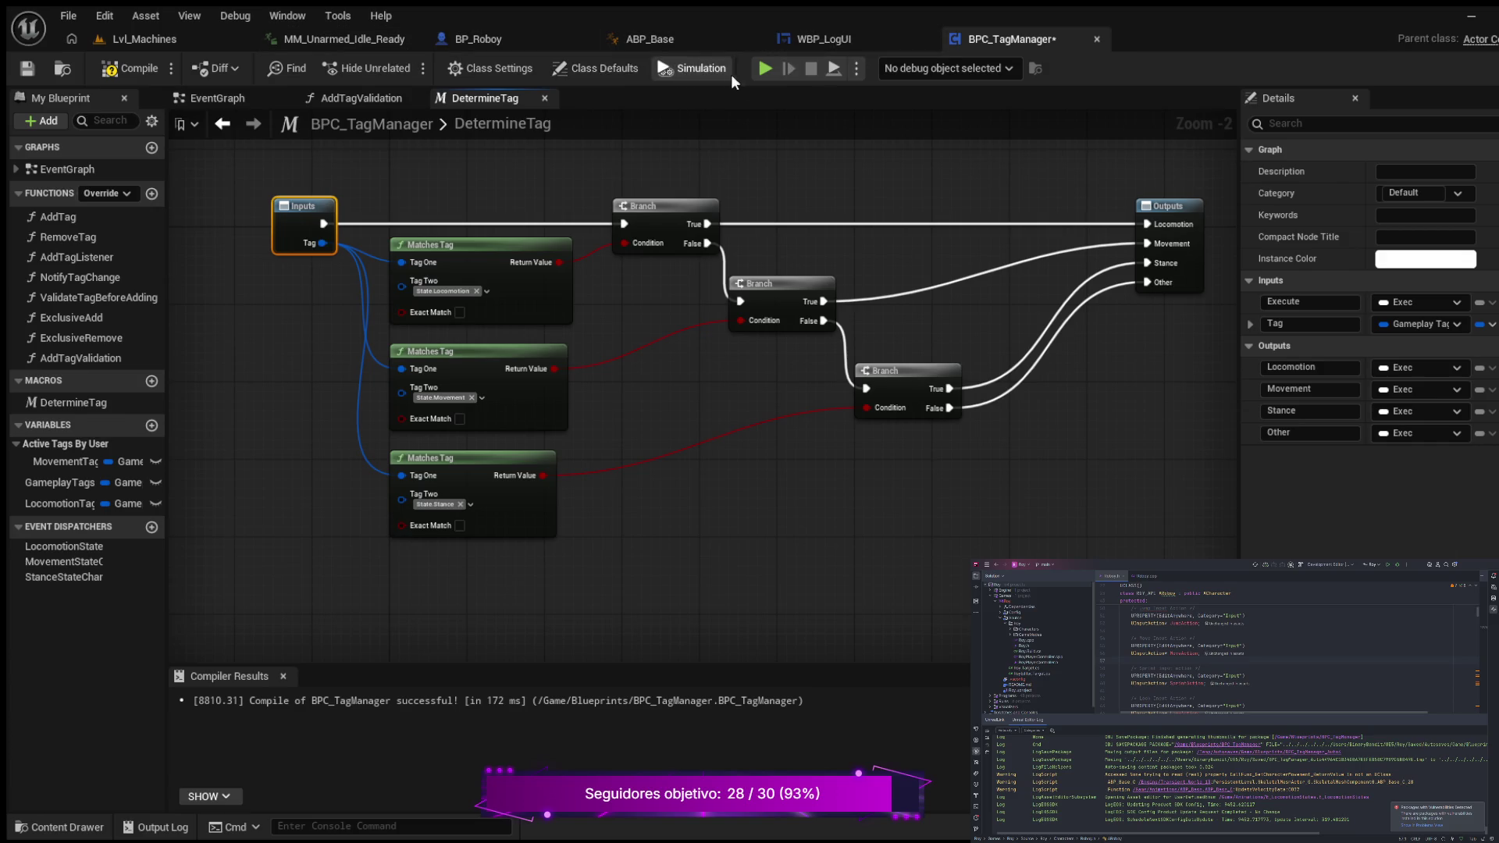
{"action": "left_click", "coordinate": [544, 98]}
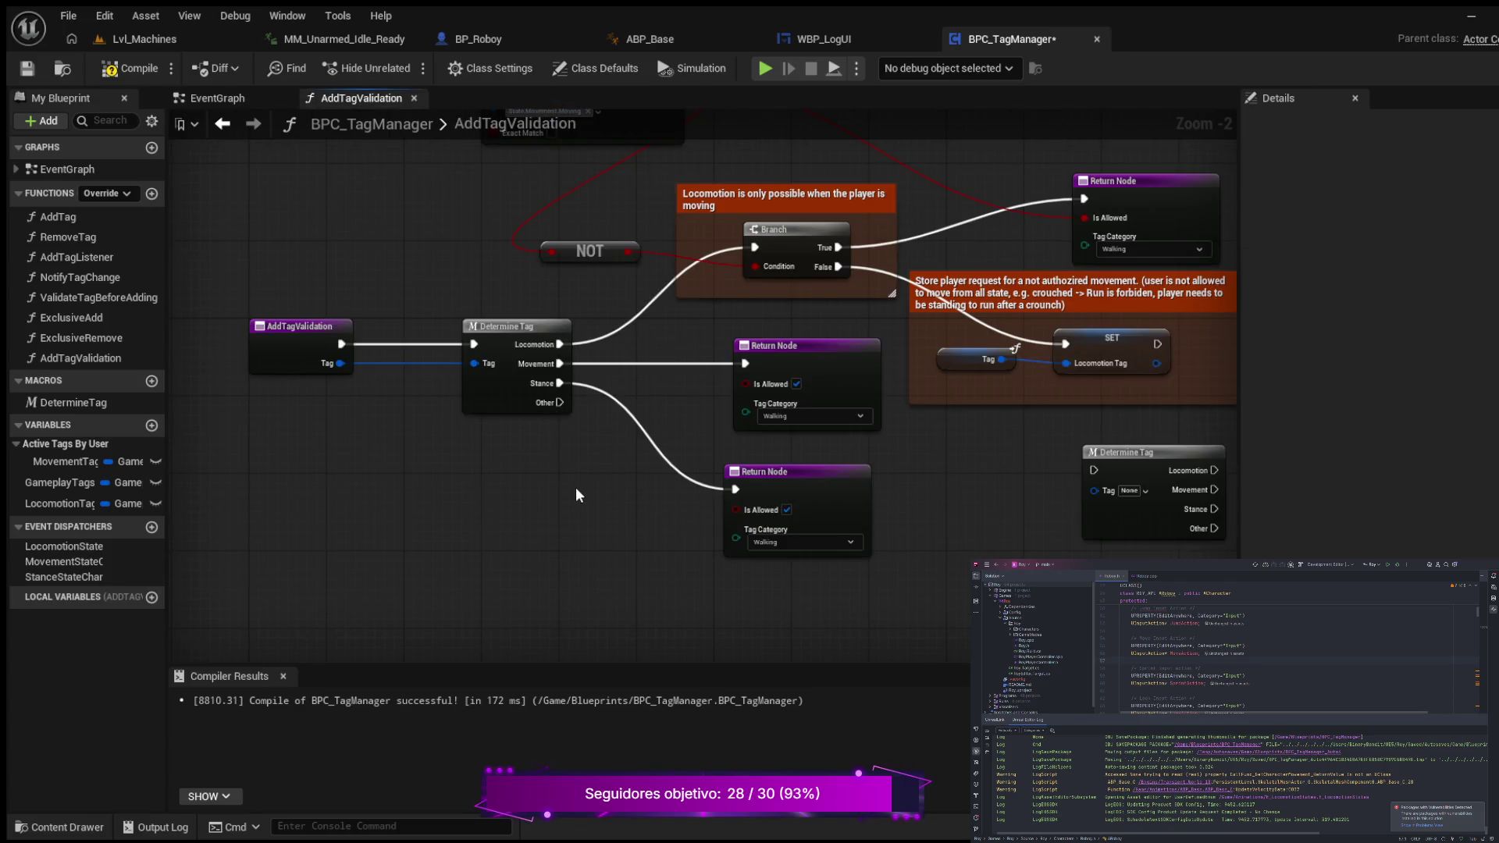
- Pan the graph to bring the Matches Tag and Movement Tag nodes into view
{"action": "left_click_drag", "start_coordinate": [576, 495], "coordinate": [456, 504]}
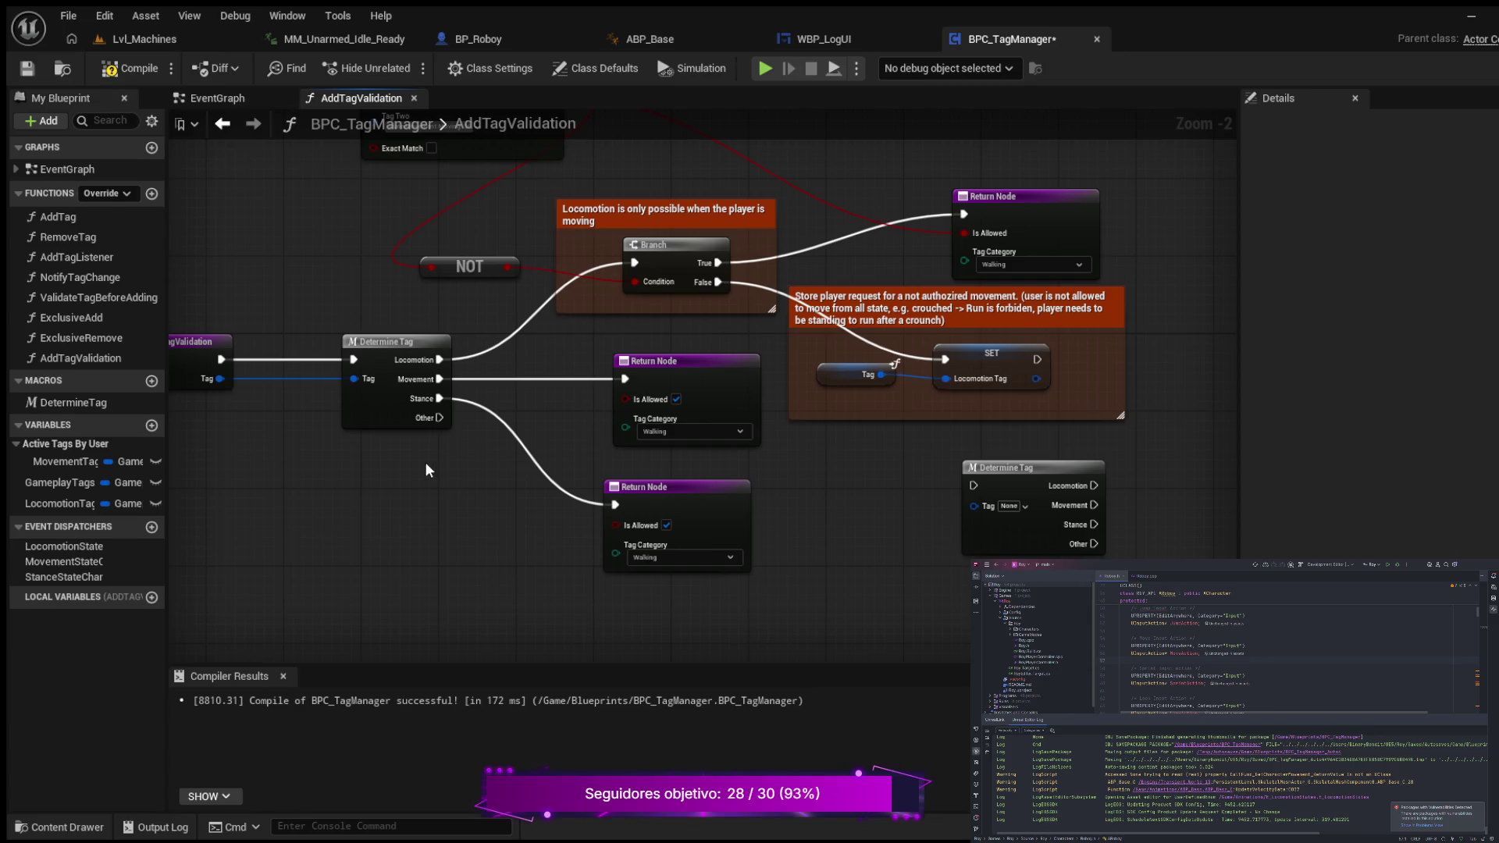
{"action": "mouse_move", "coordinate": [376, 492]}
{"action": "left_mouse_down"}
{"action": "mouse_move", "coordinate": [453, 546]}
{"action": "mouse_move", "coordinate": [557, 571]}
{"action": "mouse_move", "coordinate": [502, 428]}
{"action": "mouse_move", "coordinate": [477, 614]}
{"action": "left_mouse_up"}
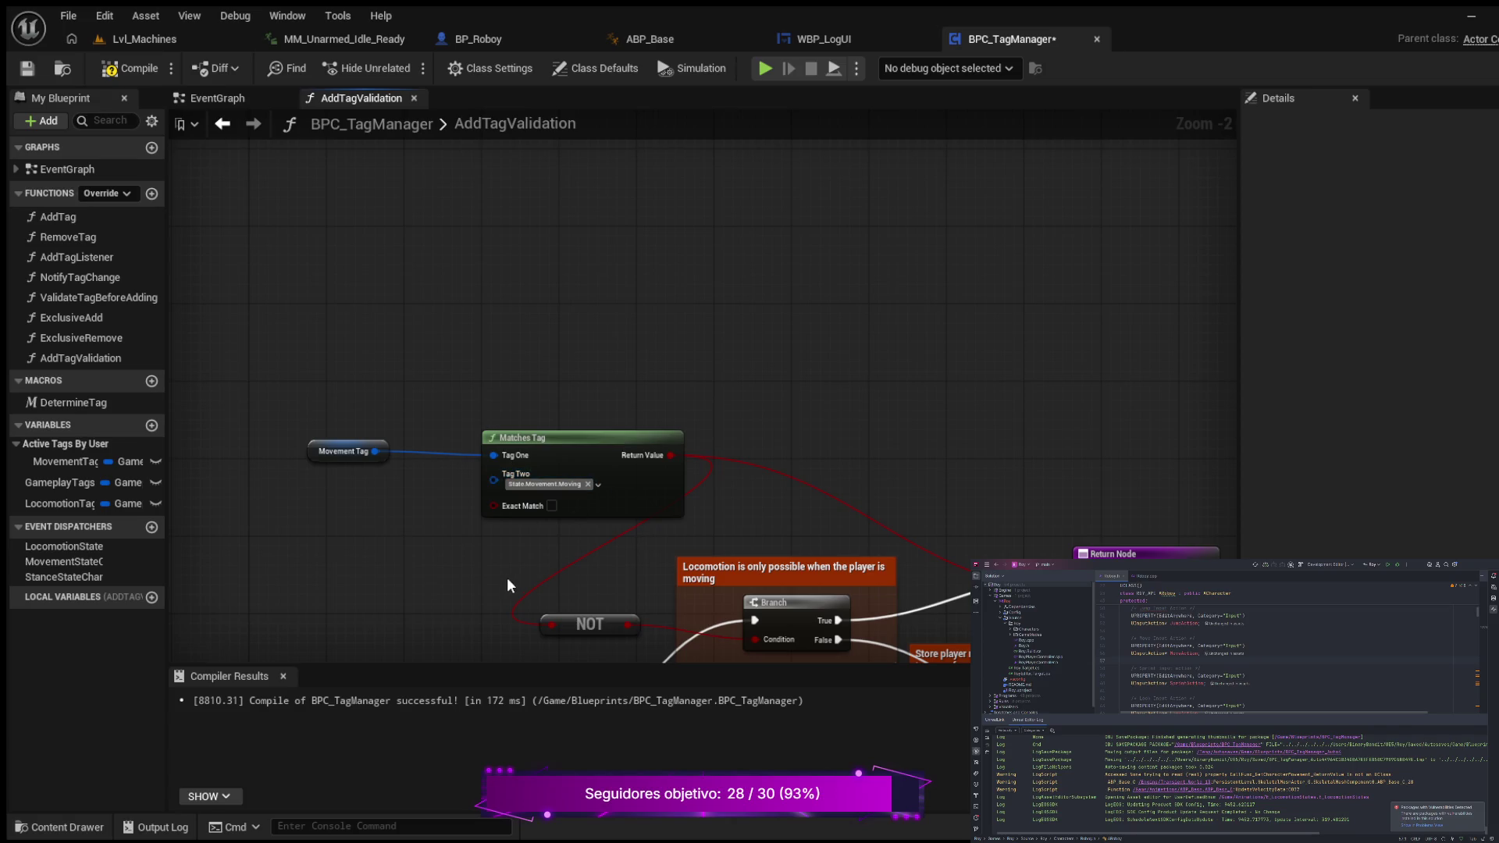
{"action": "scroll", "coordinate": [487, 555], "scroll_direction": "down", "scroll_amount": 3}
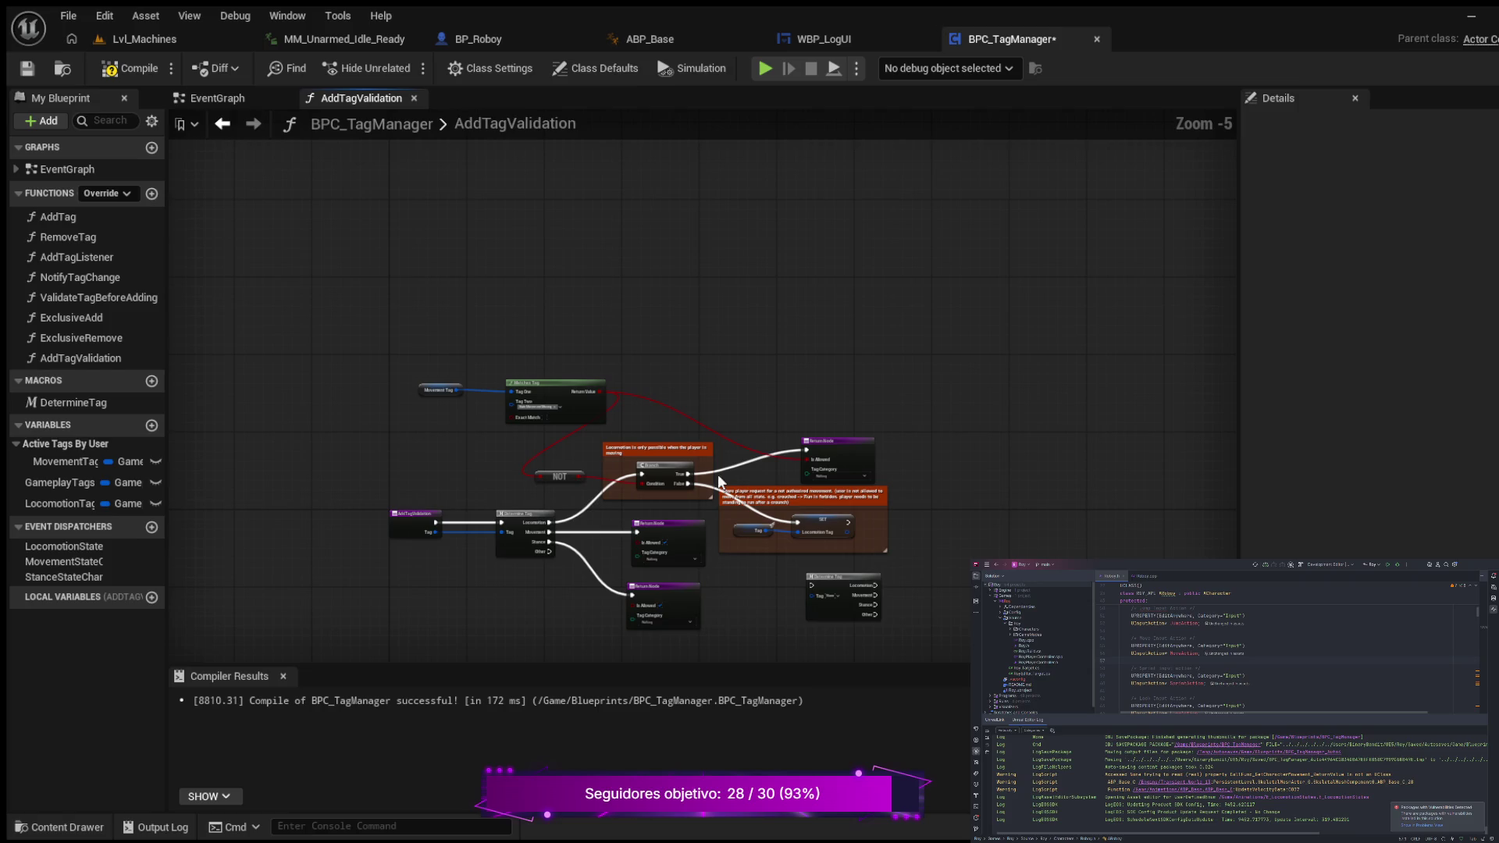
{"action": "left_click", "coordinate": [416, 515]}
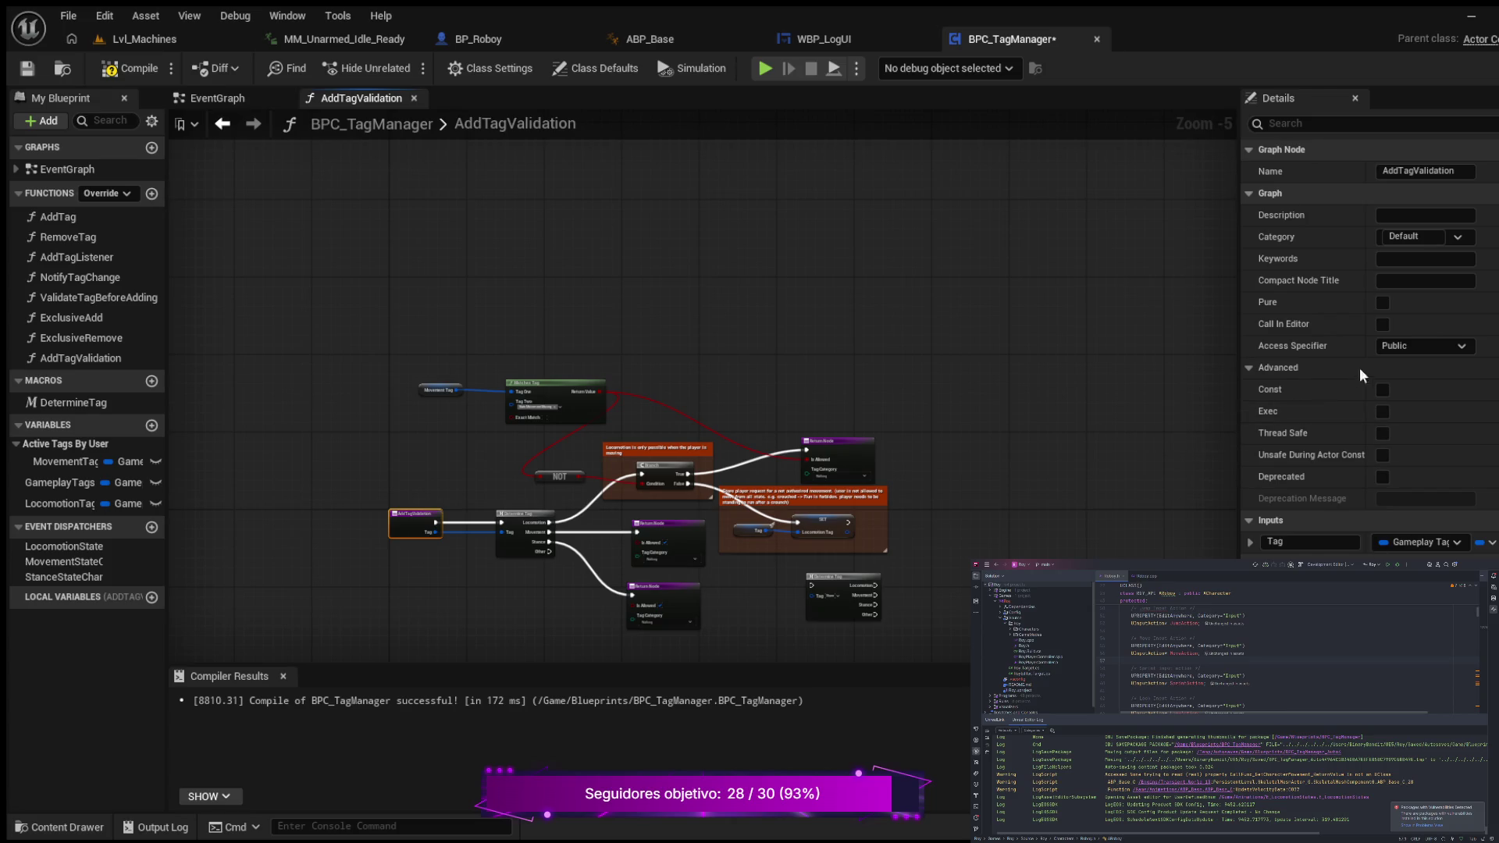
{"action": "scroll", "coordinate": [907, 470], "scroll_direction": "up", "scroll_amount": 3}
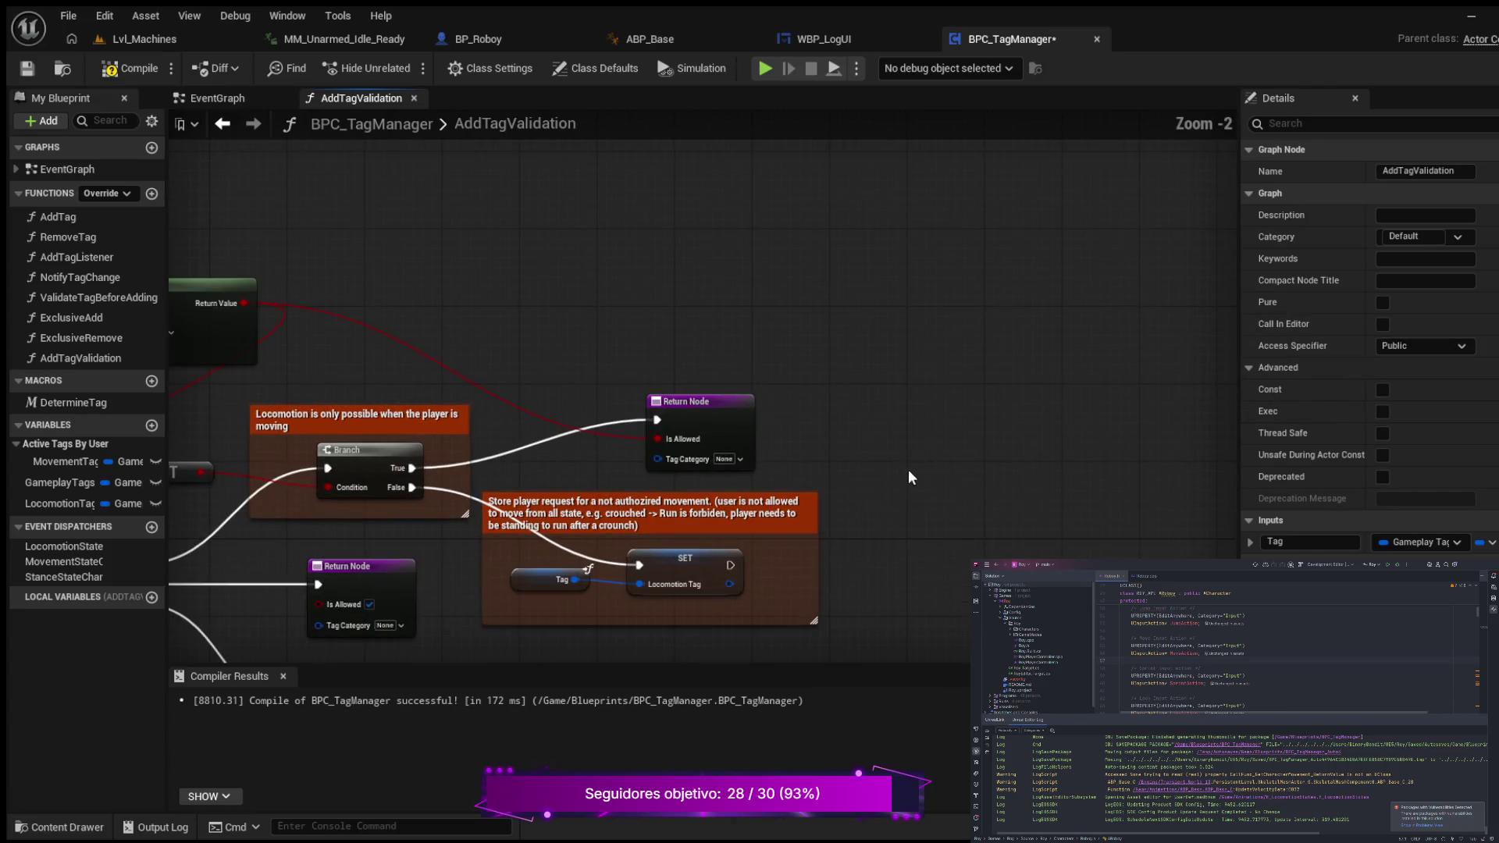
{"action": "left_click_drag", "start_coordinate": [849, 464], "coordinate": [1042, 250]}
{"action": "left_click_drag", "start_coordinate": [659, 480], "coordinate": [776, 515]}
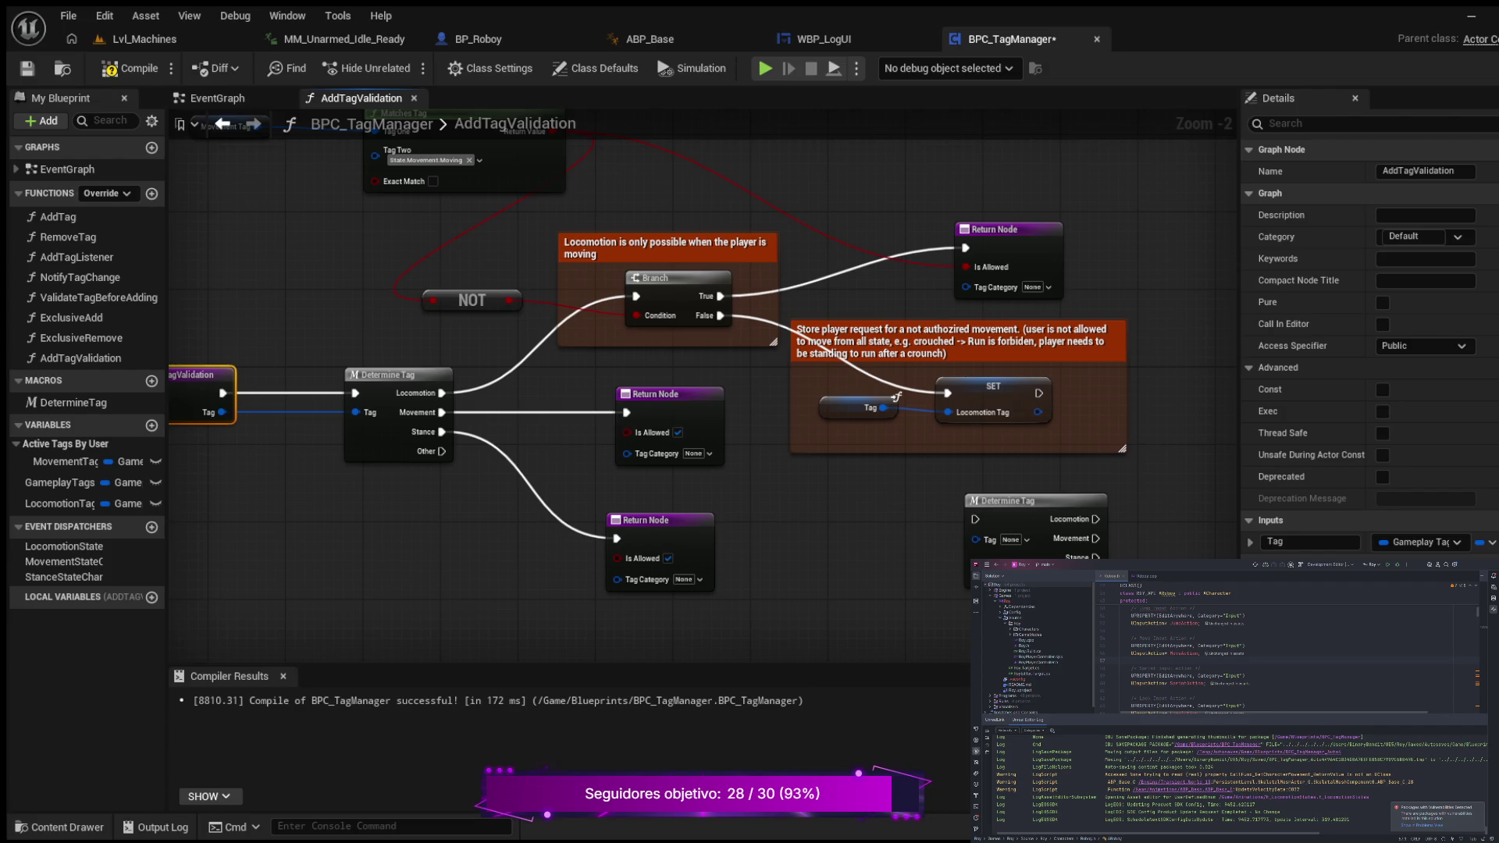
{"action": "left_click", "coordinate": [925, 525]}
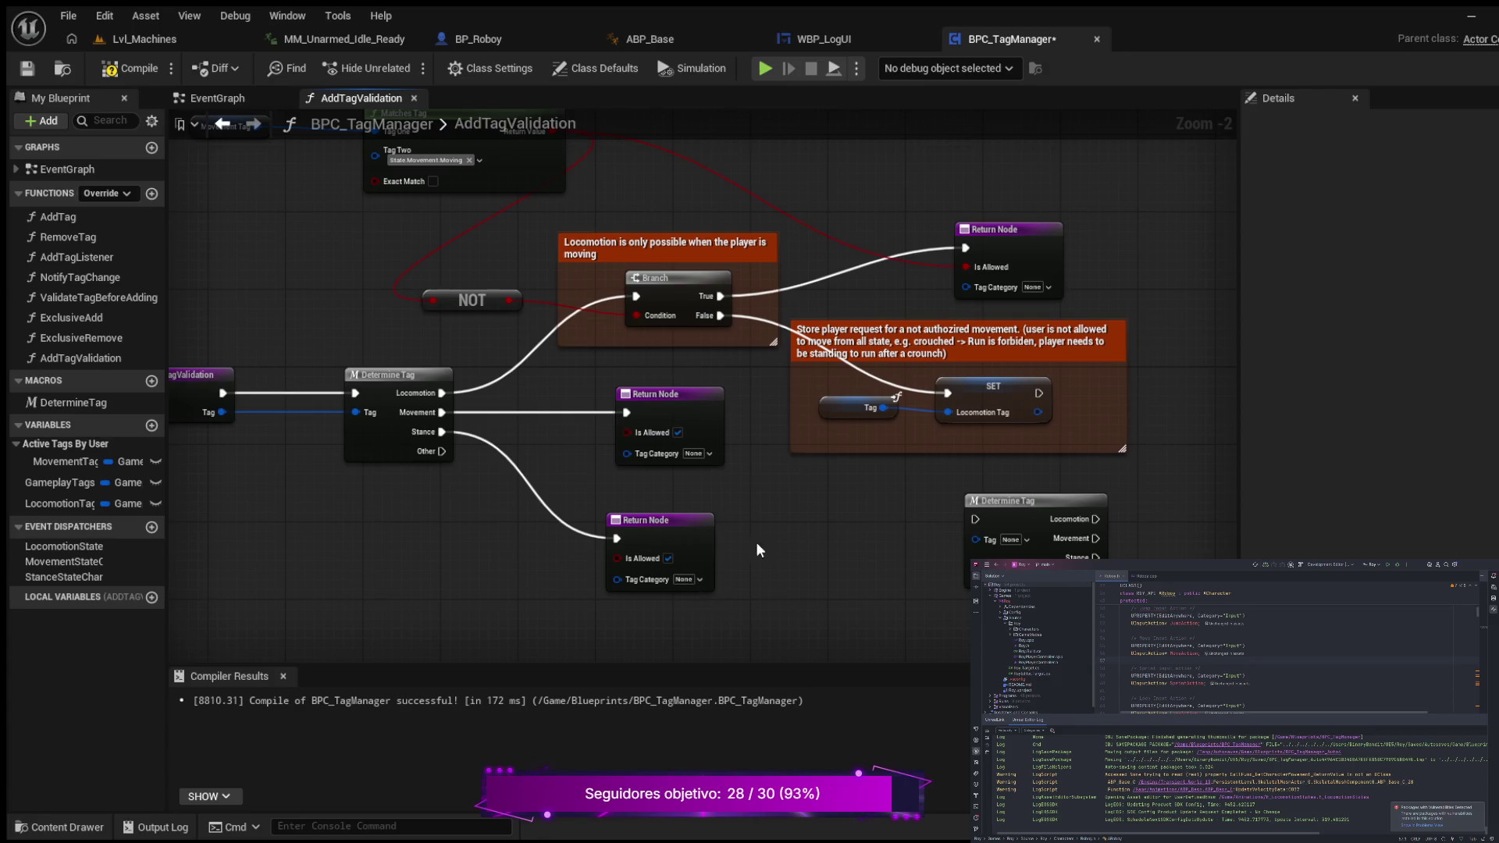
- Set the Tag Category of the Movement branch's Return Node to State.Movement
{"action": "mouse_move", "coordinate": [796, 531]}
{"action": "left_mouse_down"}
{"action": "mouse_move", "coordinate": [733, 536]}
{"action": "mouse_move", "coordinate": [751, 577]}
{"action": "left_mouse_up"}
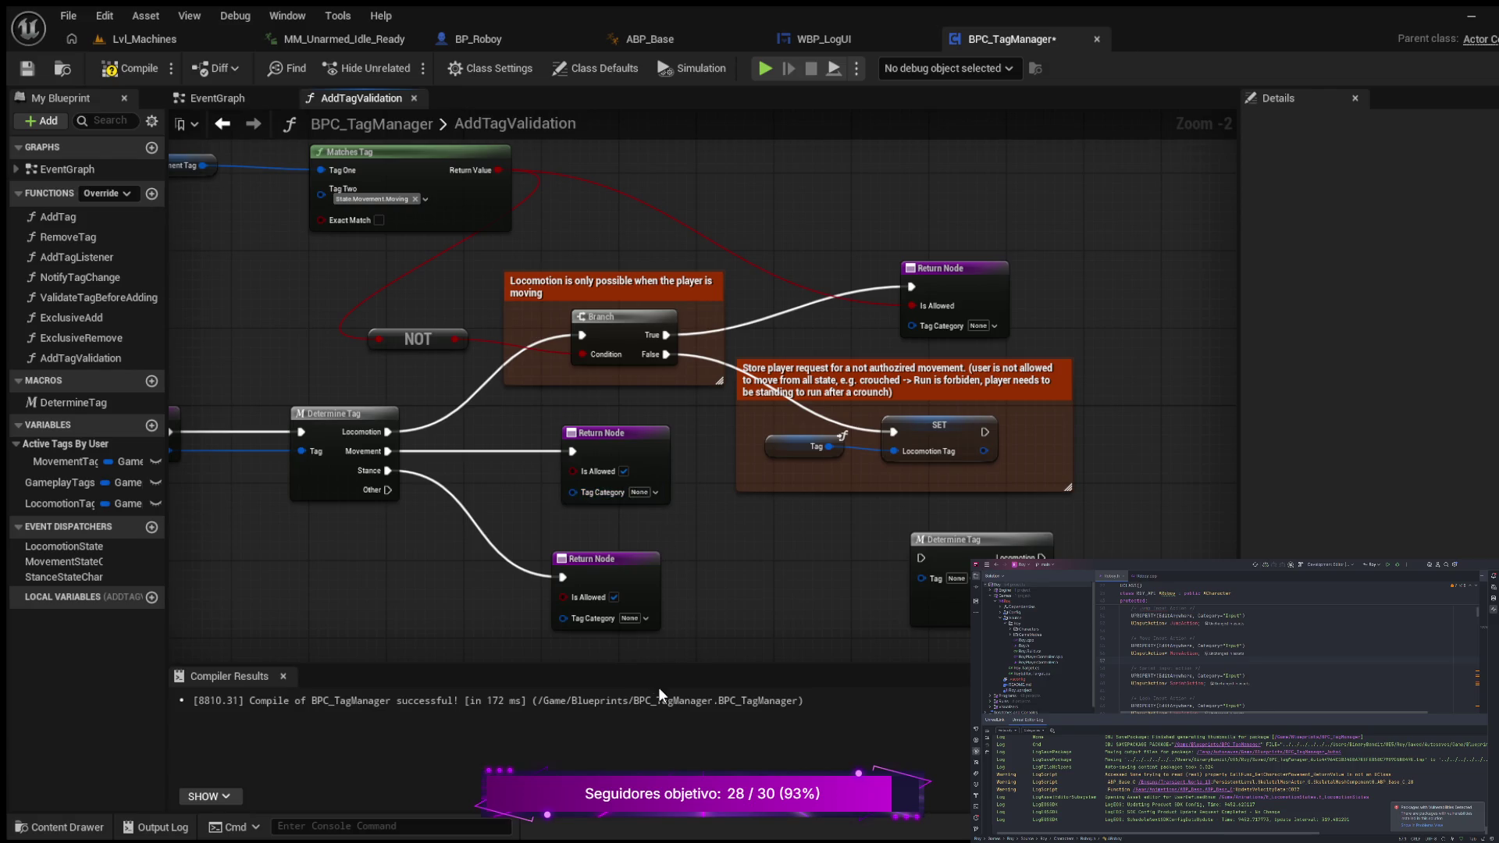
{"action": "key", "text": "ctrl+z"}
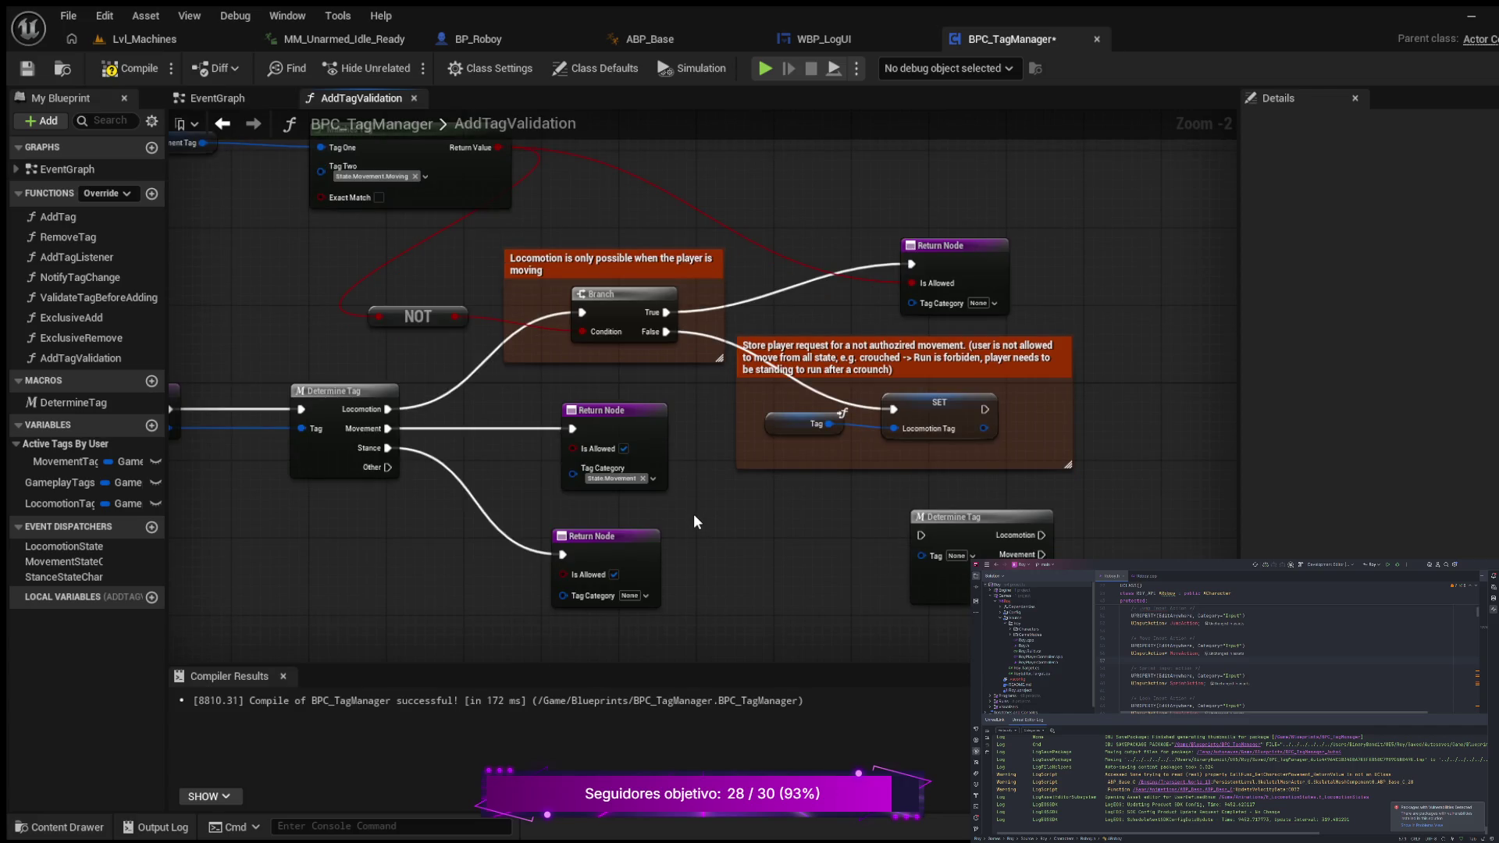
{"action": "scroll", "coordinate": [639, 503], "scroll_direction": "up", "scroll_amount": 2}
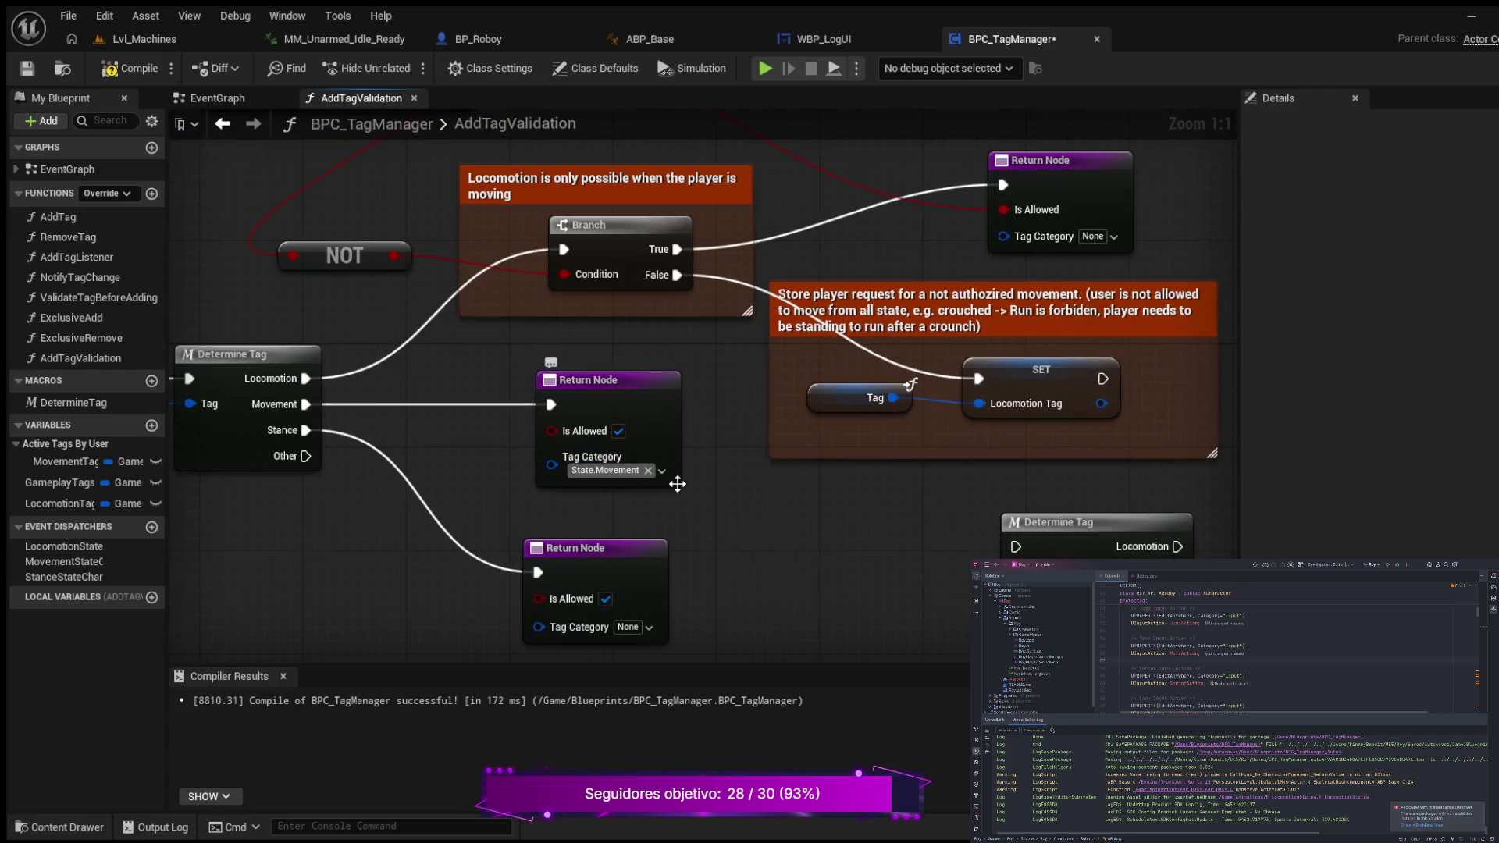
{"action": "scroll", "coordinate": [306, 510], "scroll_direction": "down", "scroll_amount": 1}
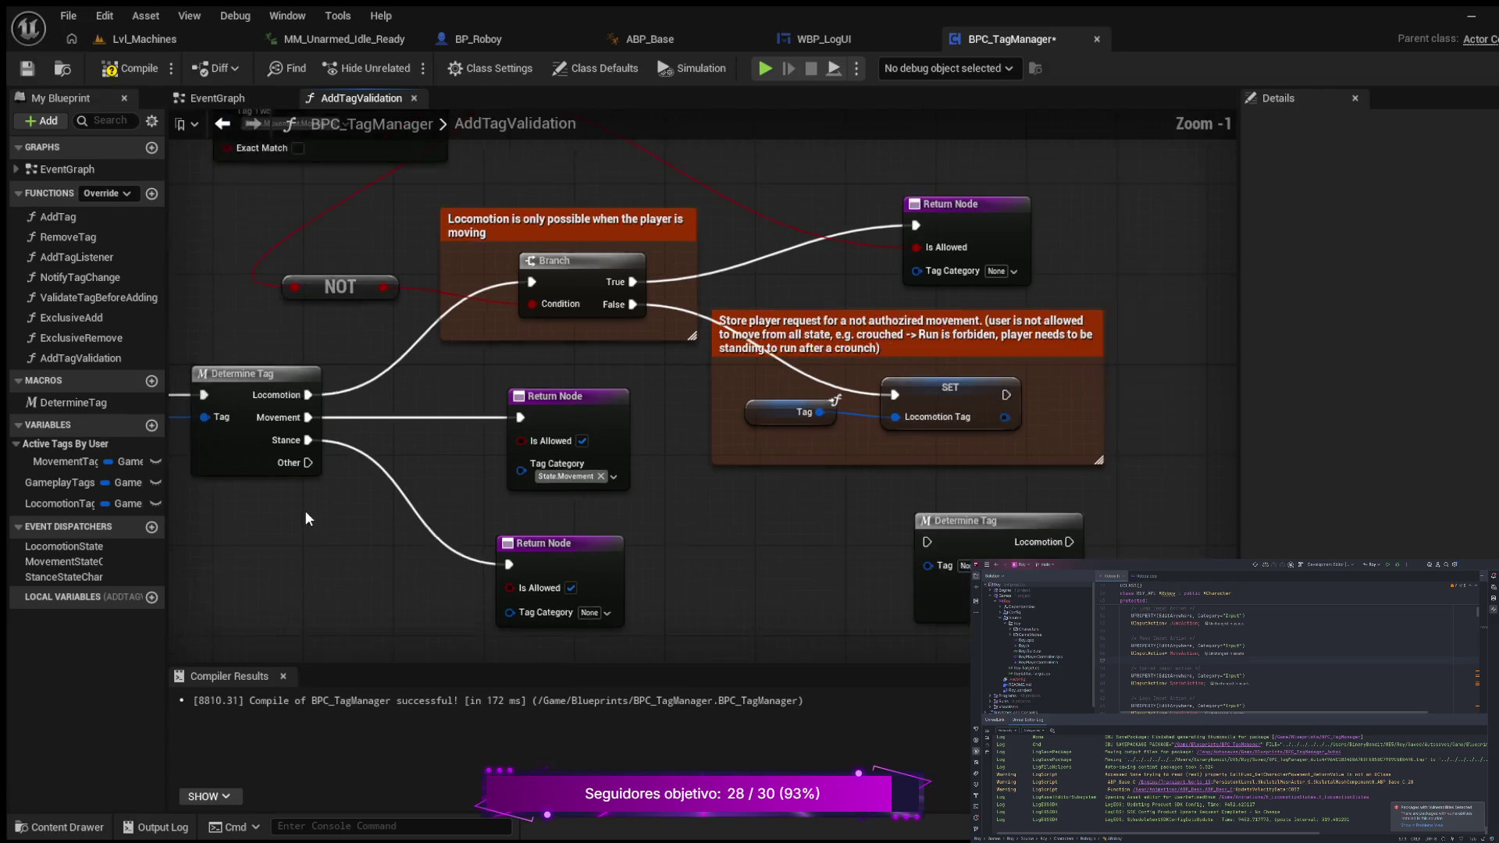
{"action": "scroll", "coordinate": [306, 510], "scroll_direction": "down", "scroll_amount": 1}
{"action": "left_click_drag", "start_coordinate": [301, 523], "coordinate": [774, 523]}
{"action": "left_click", "coordinate": [504, 415]}
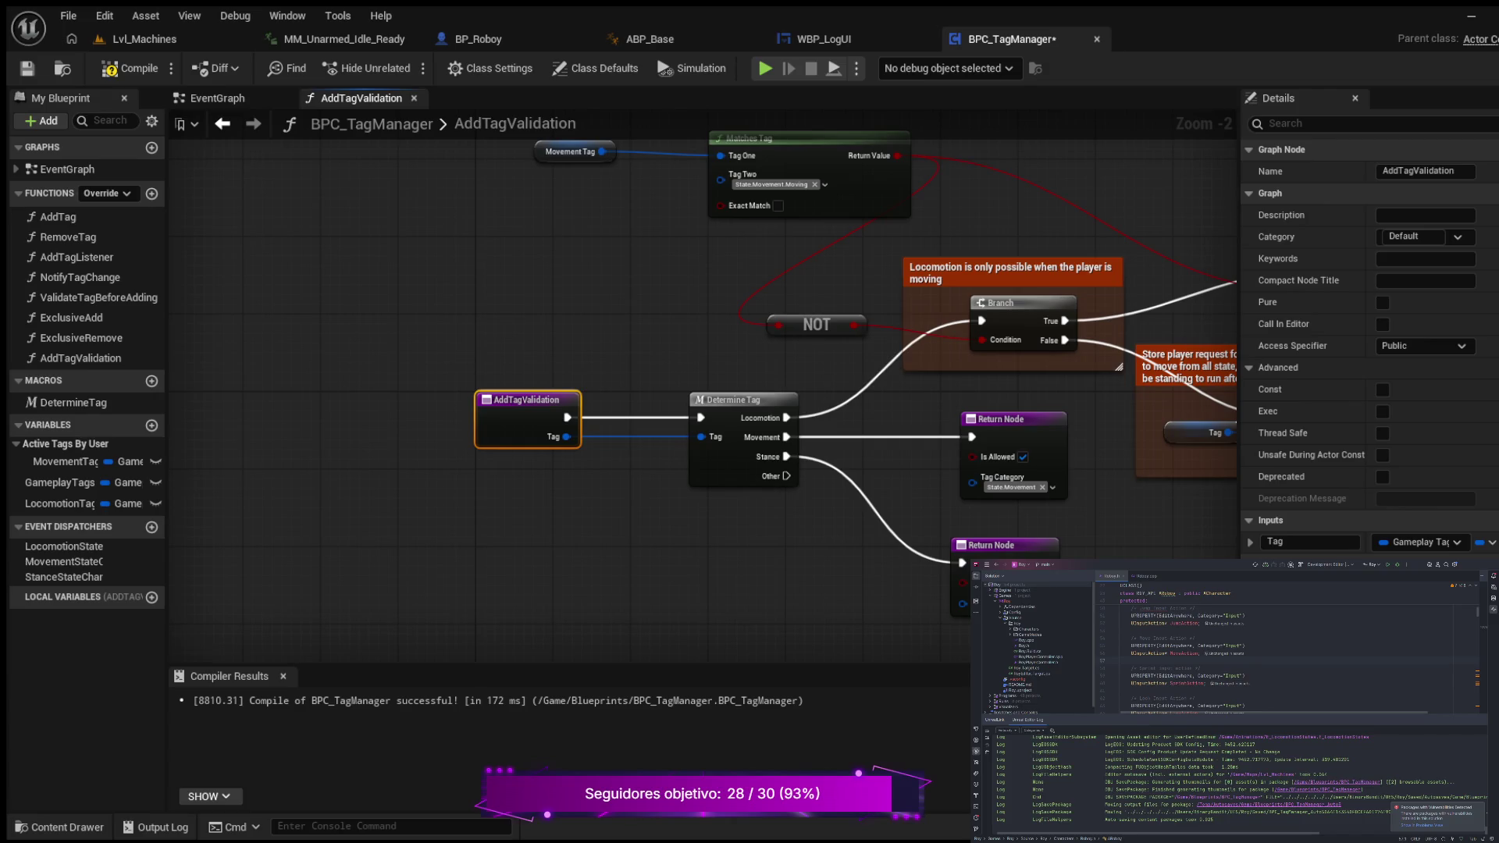
{"action": "mouse_move", "coordinate": [563, 514]}
{"action": "left_mouse_down"}
{"action": "mouse_move", "coordinate": [502, 515]}
{"action": "mouse_move", "coordinate": [296, 573]}
{"action": "mouse_move", "coordinate": [263, 612]}
{"action": "mouse_move", "coordinate": [233, 599]}
{"action": "left_mouse_up"}
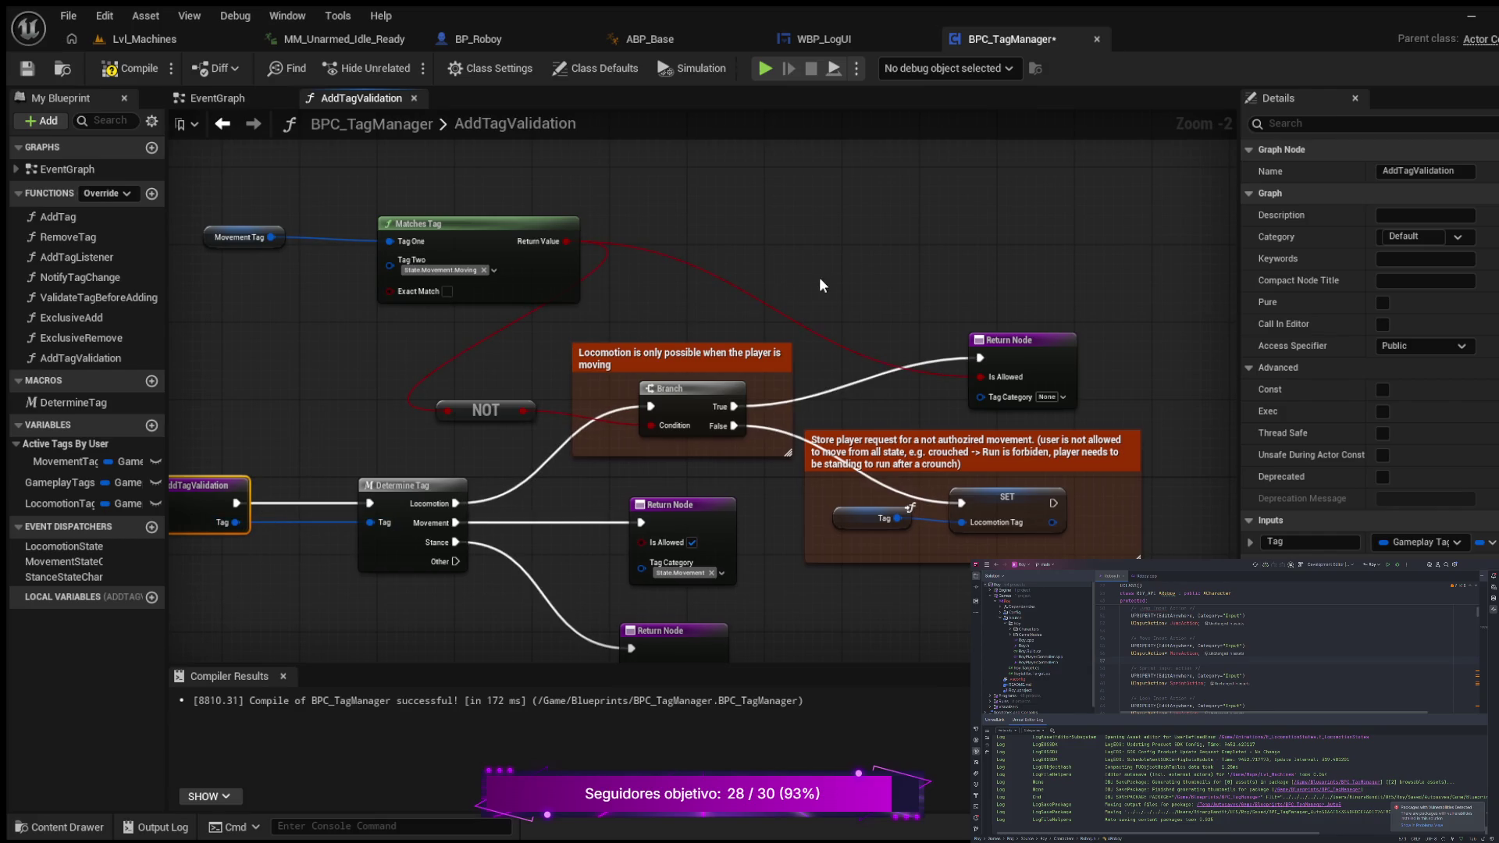
{"action": "left_click_drag", "start_coordinate": [819, 283], "coordinate": [734, 231]}
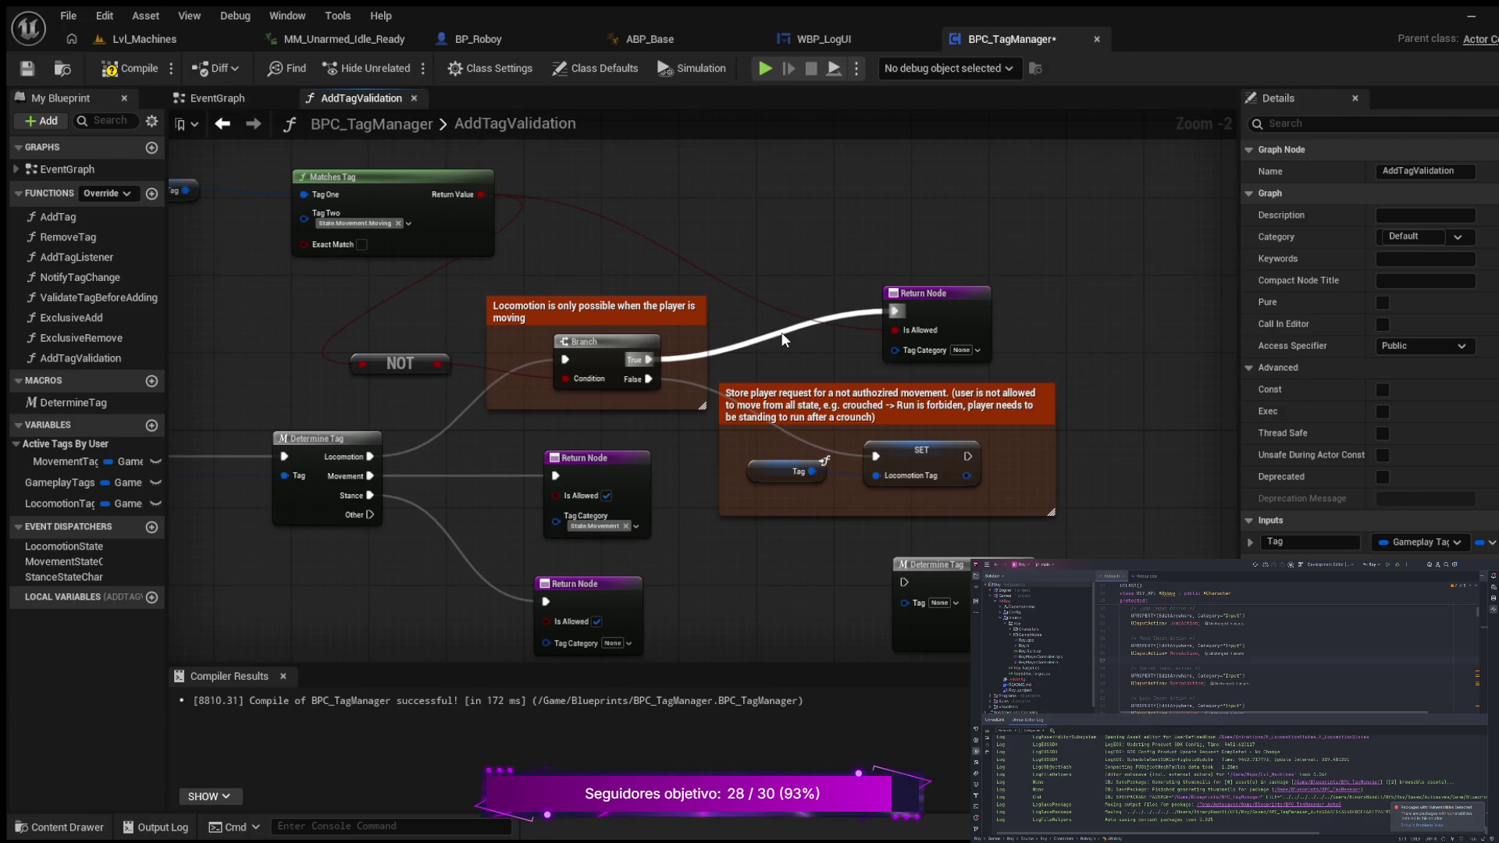
- Break the Branch True and False exec wires and draw new connections from both outputs
{"action": "left_click", "coordinate": [782, 338], "text": "ctrl"}
{"action": "left_click_drag", "start_coordinate": [780, 338], "coordinate": [785, 315]}
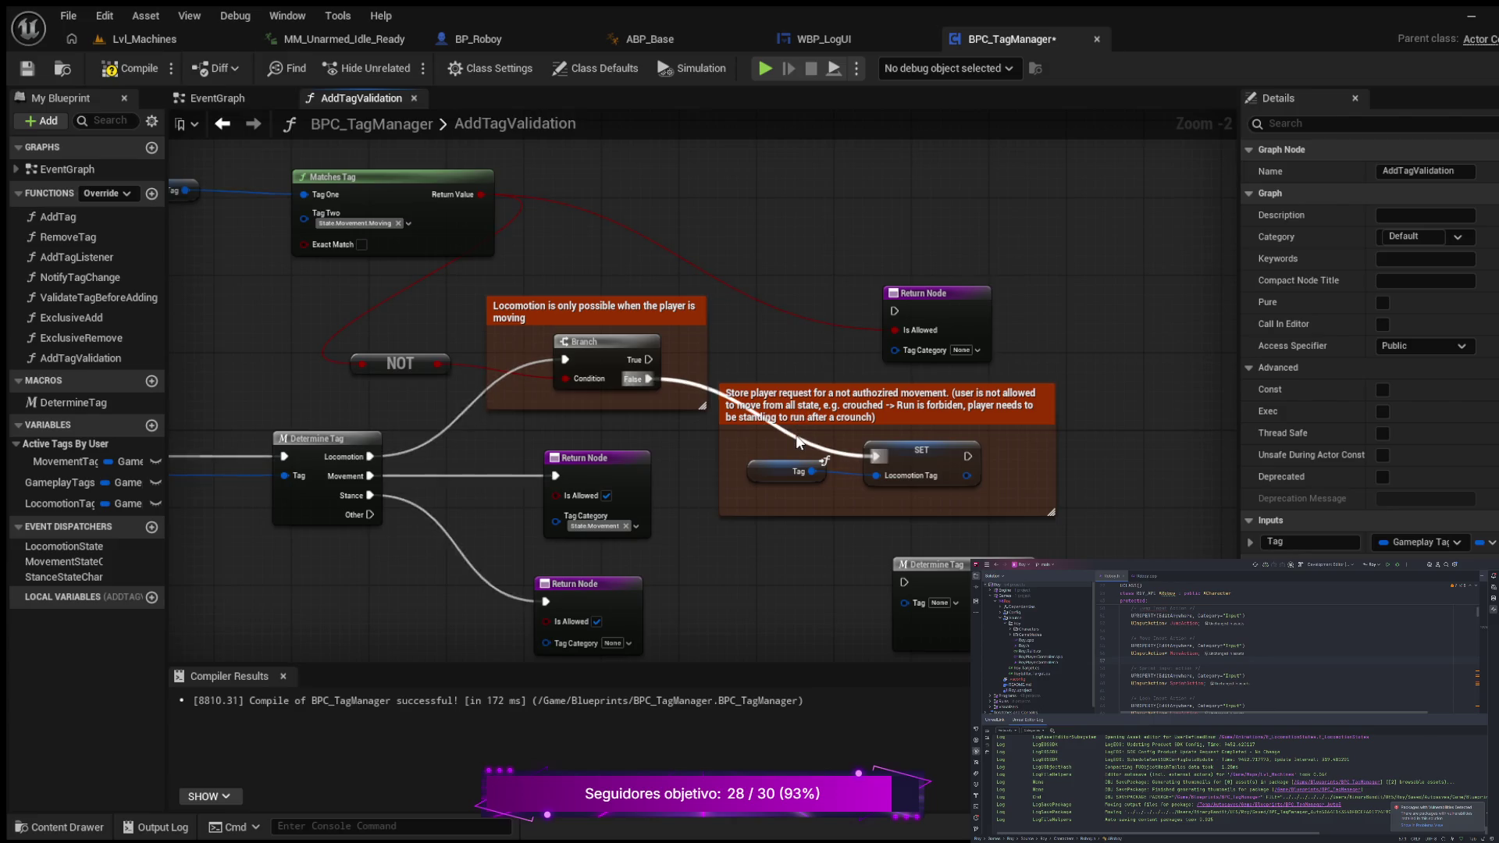
{"action": "left_click", "coordinate": [798, 442], "text": "alt"}
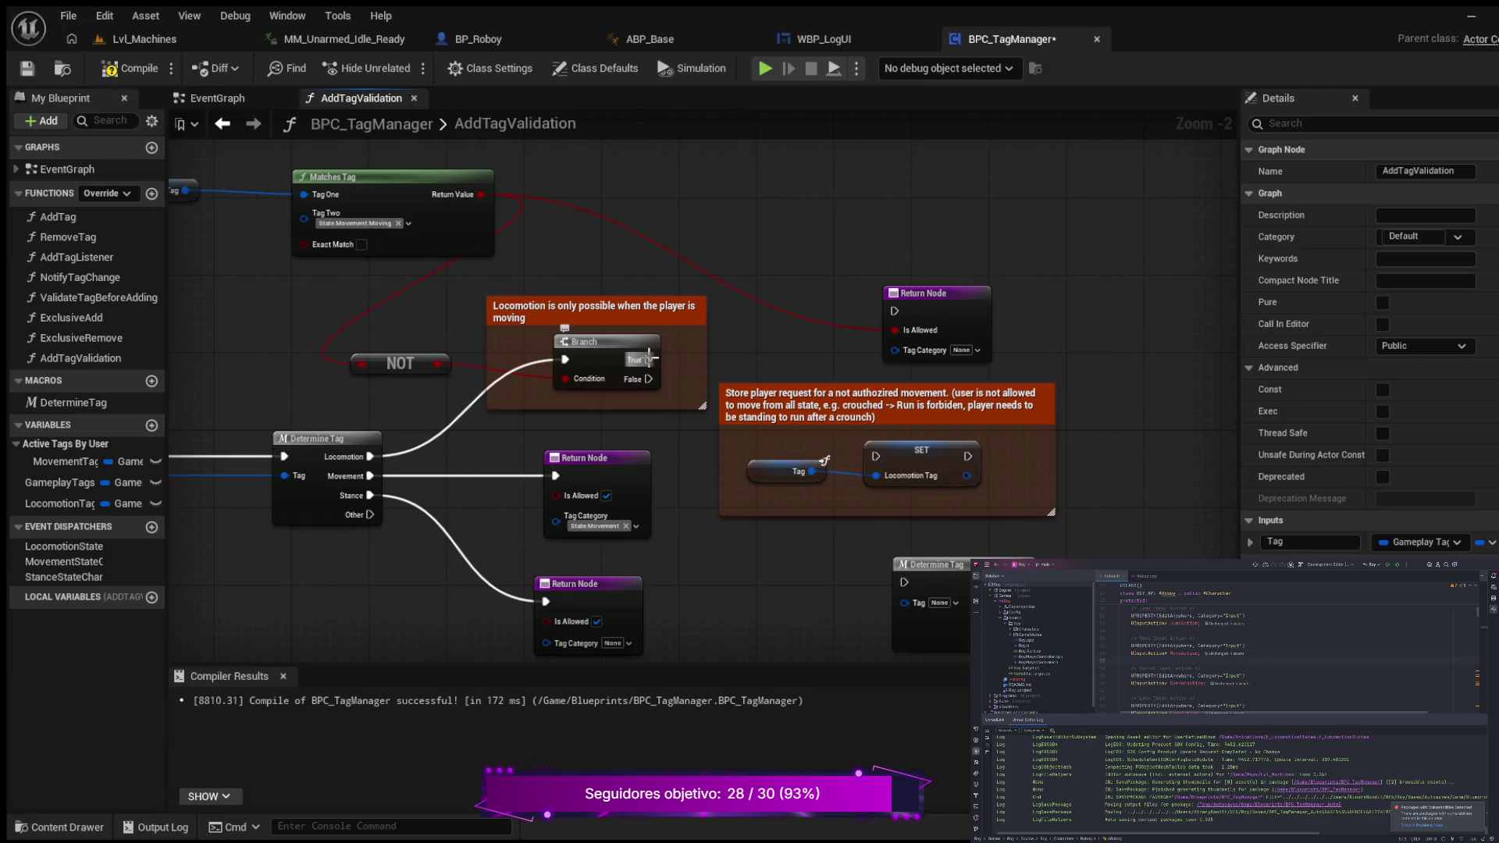
{"action": "left_click_drag", "start_coordinate": [649, 360], "coordinate": [875, 456]}
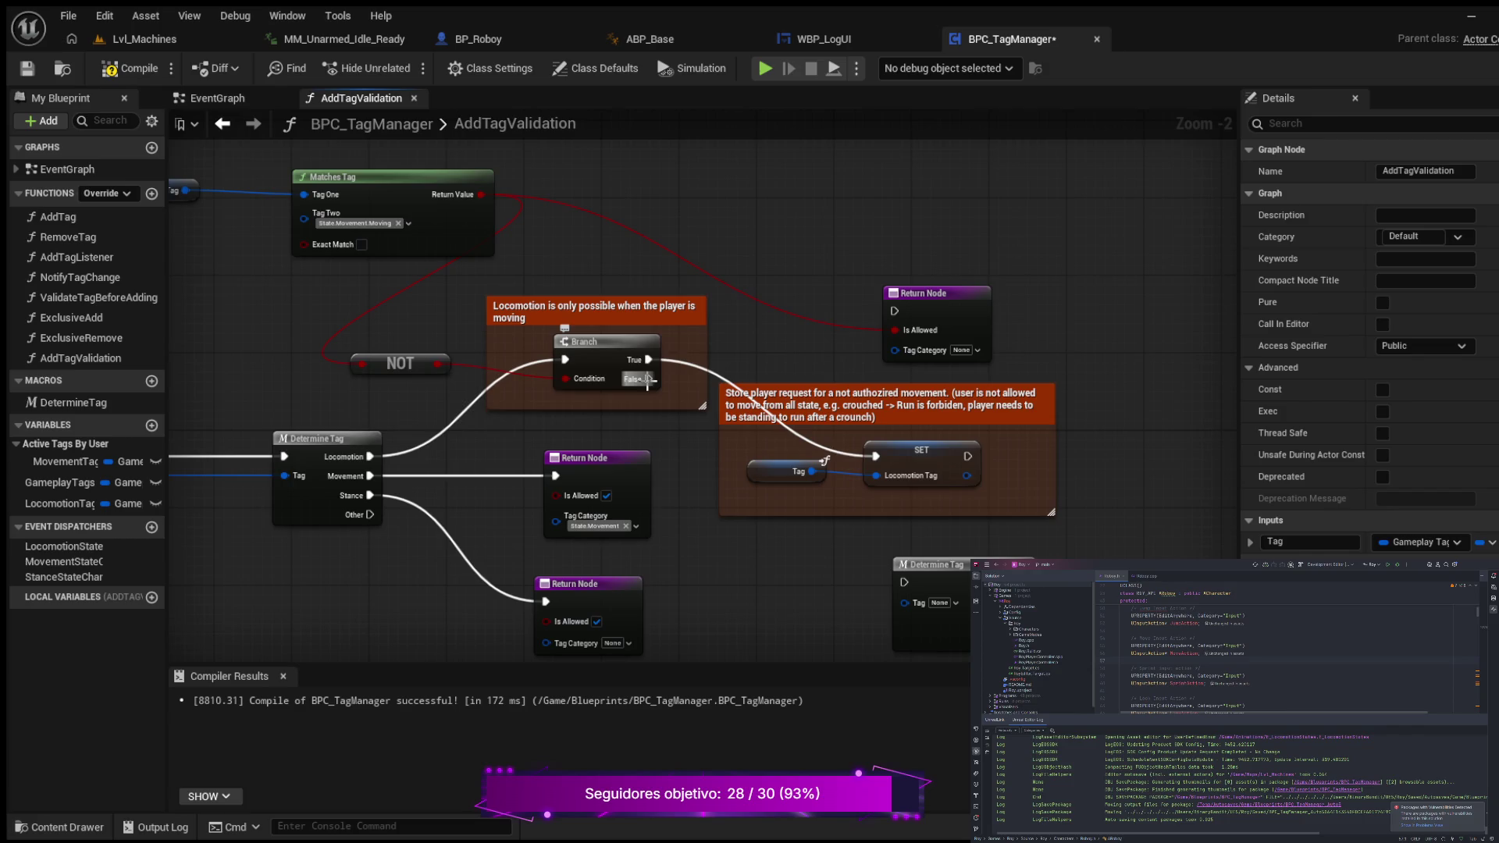
{"action": "left_click_drag", "start_coordinate": [648, 378], "coordinate": [903, 312]}
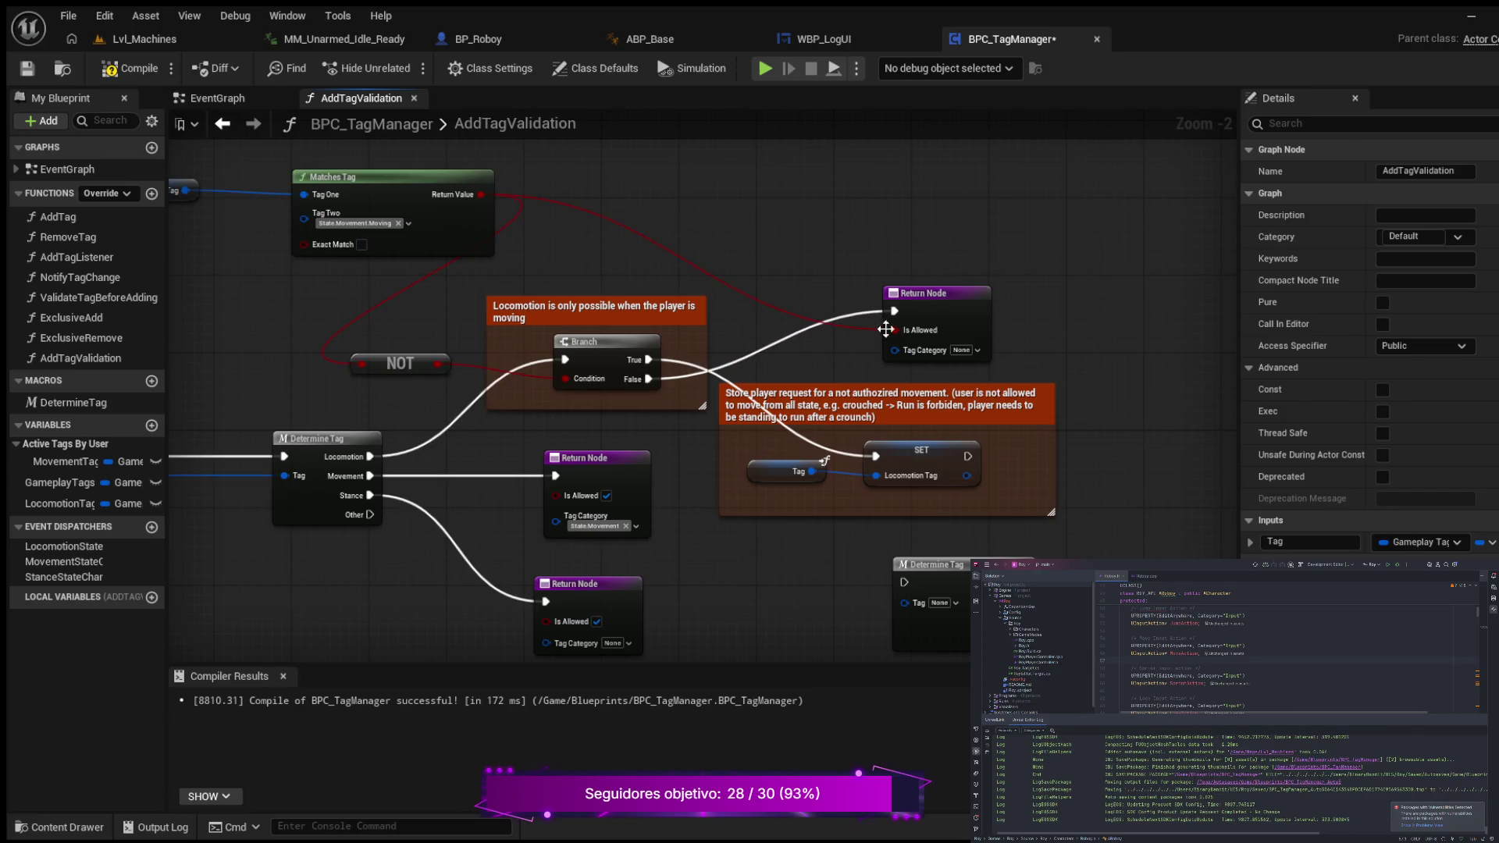
- Delete the leftover Determine Tag node from the graph
{"action": "left_click", "coordinate": [903, 552]}
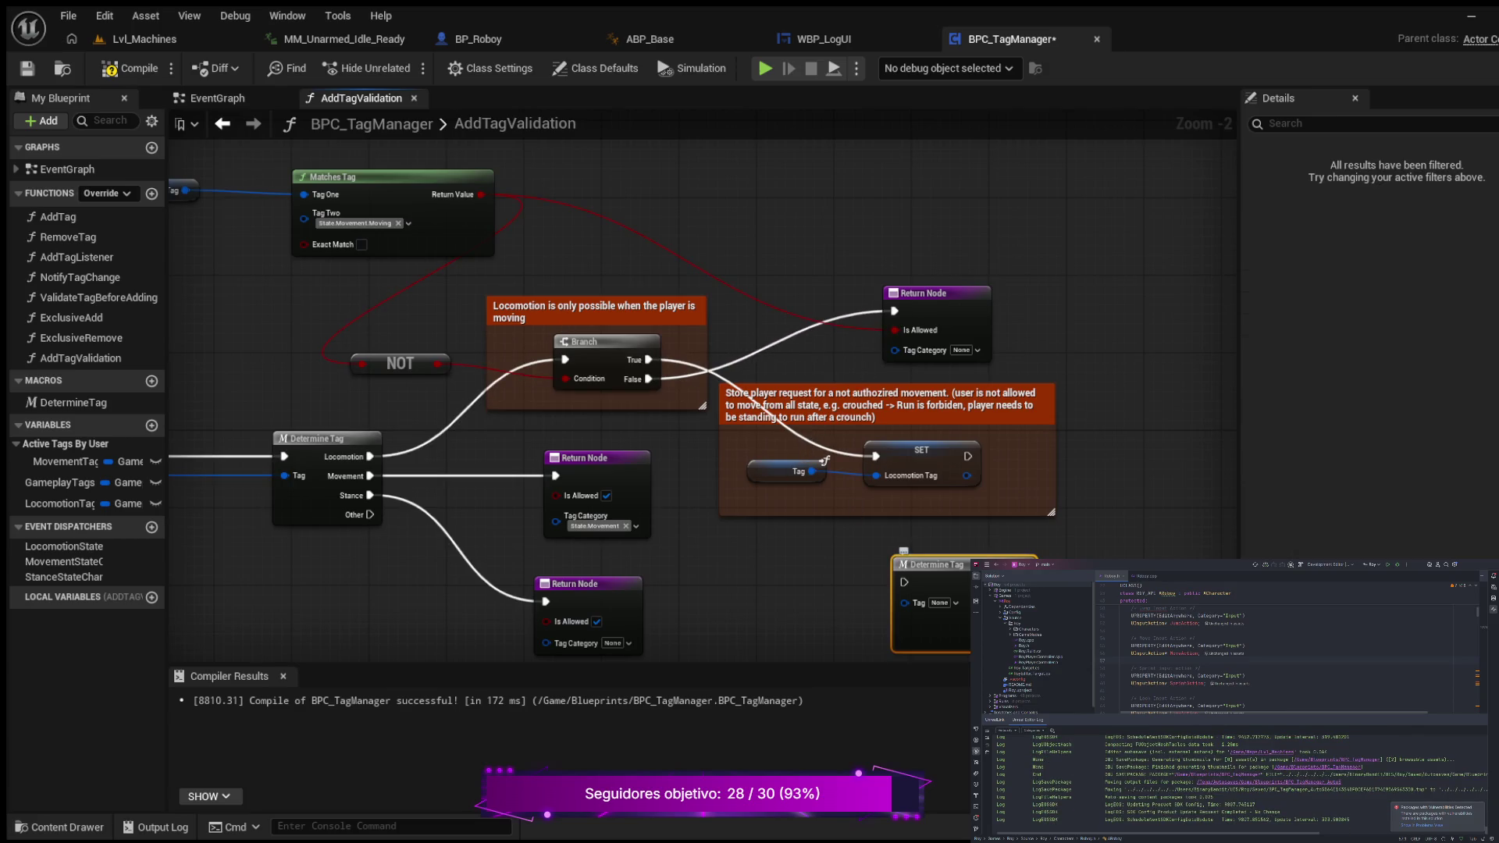
{"action": "key", "text": "Delete"}
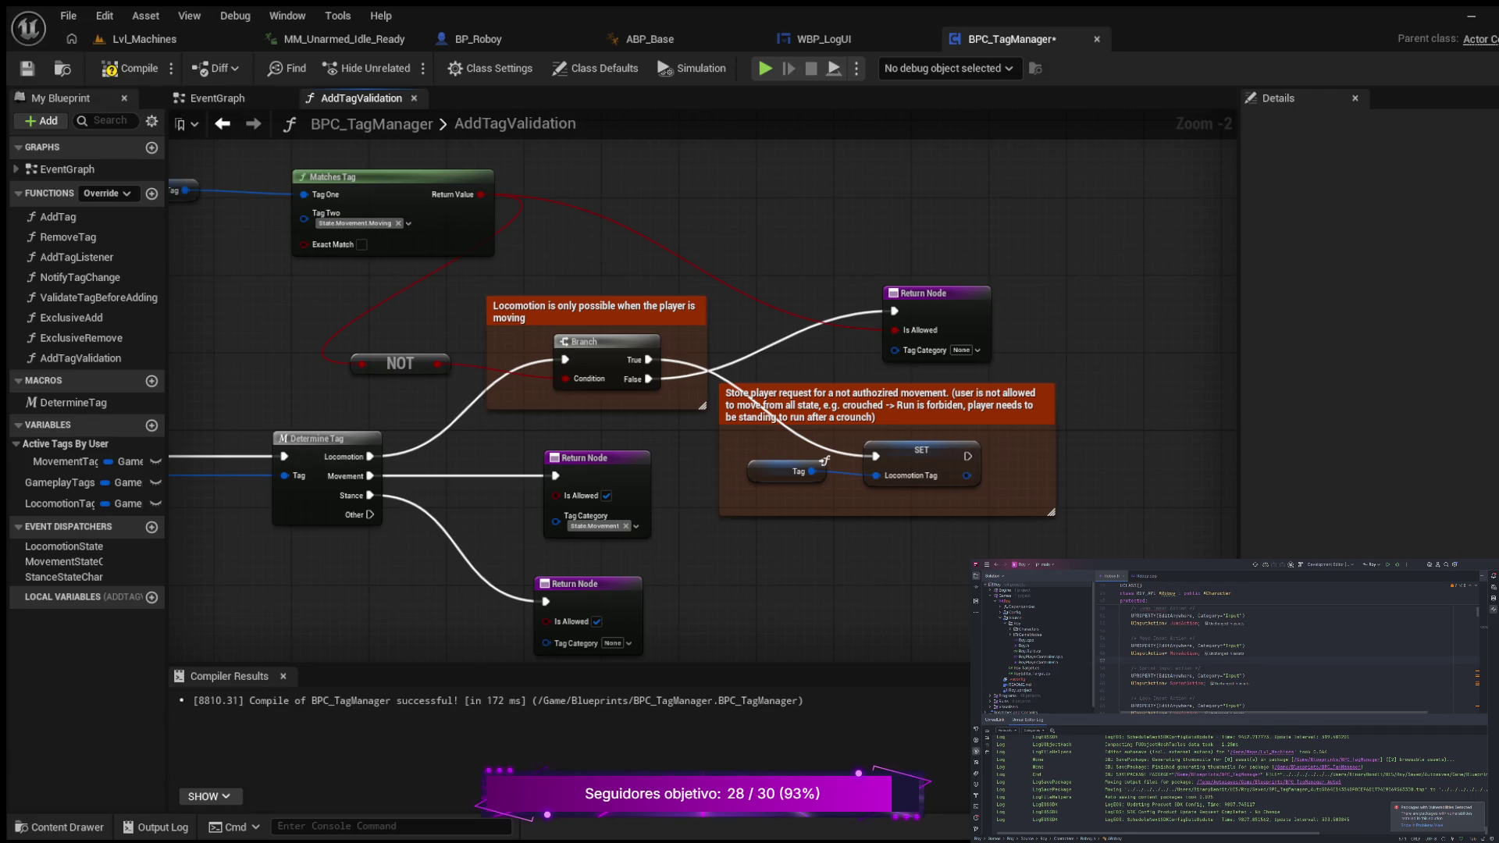
{"action": "mouse_move", "coordinate": [743, 262]}
{"action": "left_mouse_down"}
{"action": "mouse_move", "coordinate": [767, 308]}
{"action": "mouse_move", "coordinate": [837, 301]}
{"action": "left_mouse_up"}
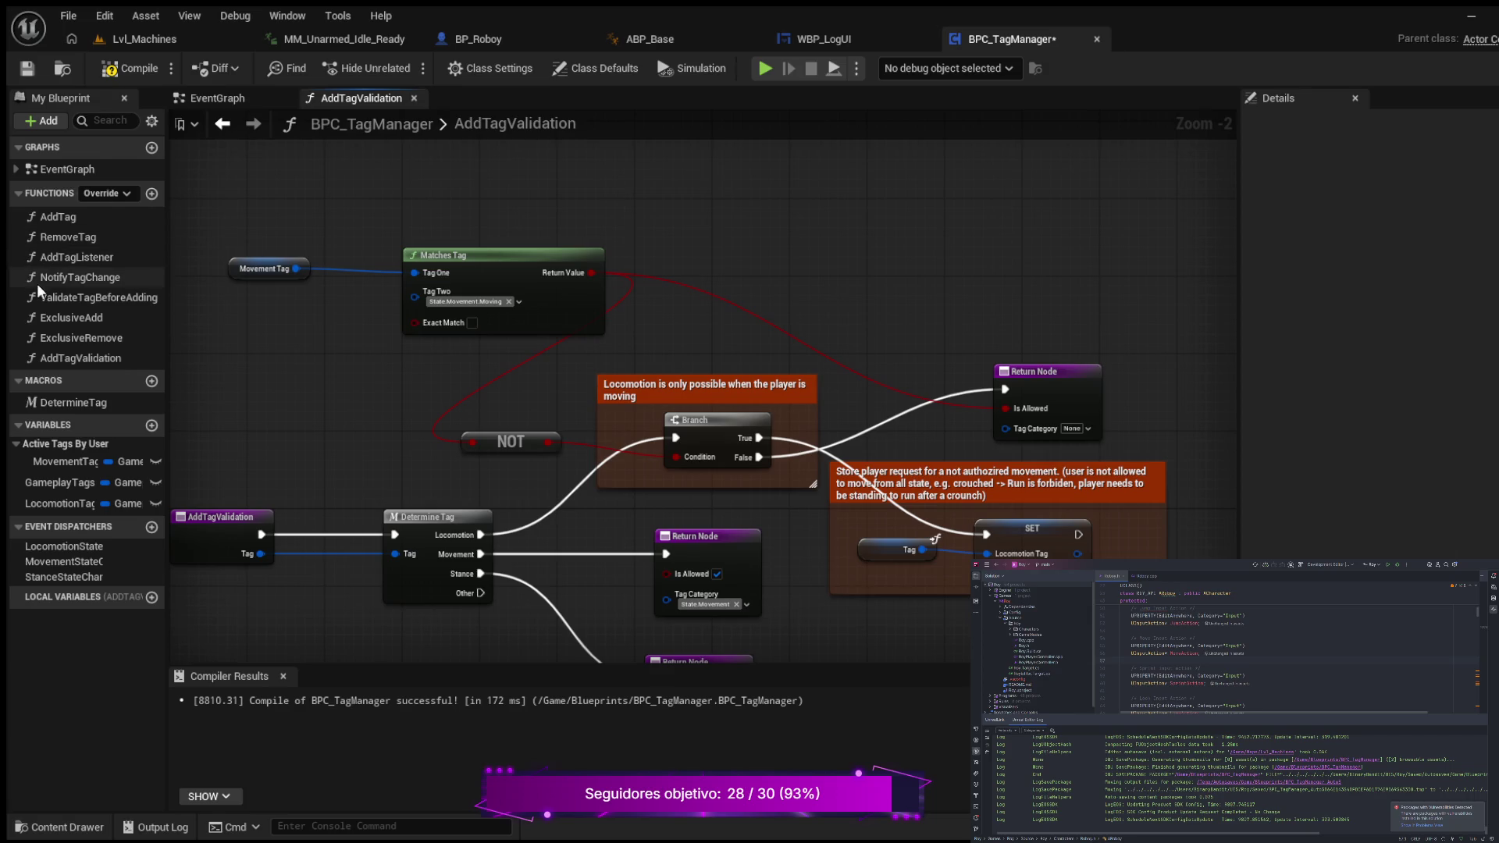
- Open the AddTag function graph and centre its Validate, Branch, Add Gameplay Tag and Notify nodes
{"action": "double_click", "coordinate": [72, 216]}
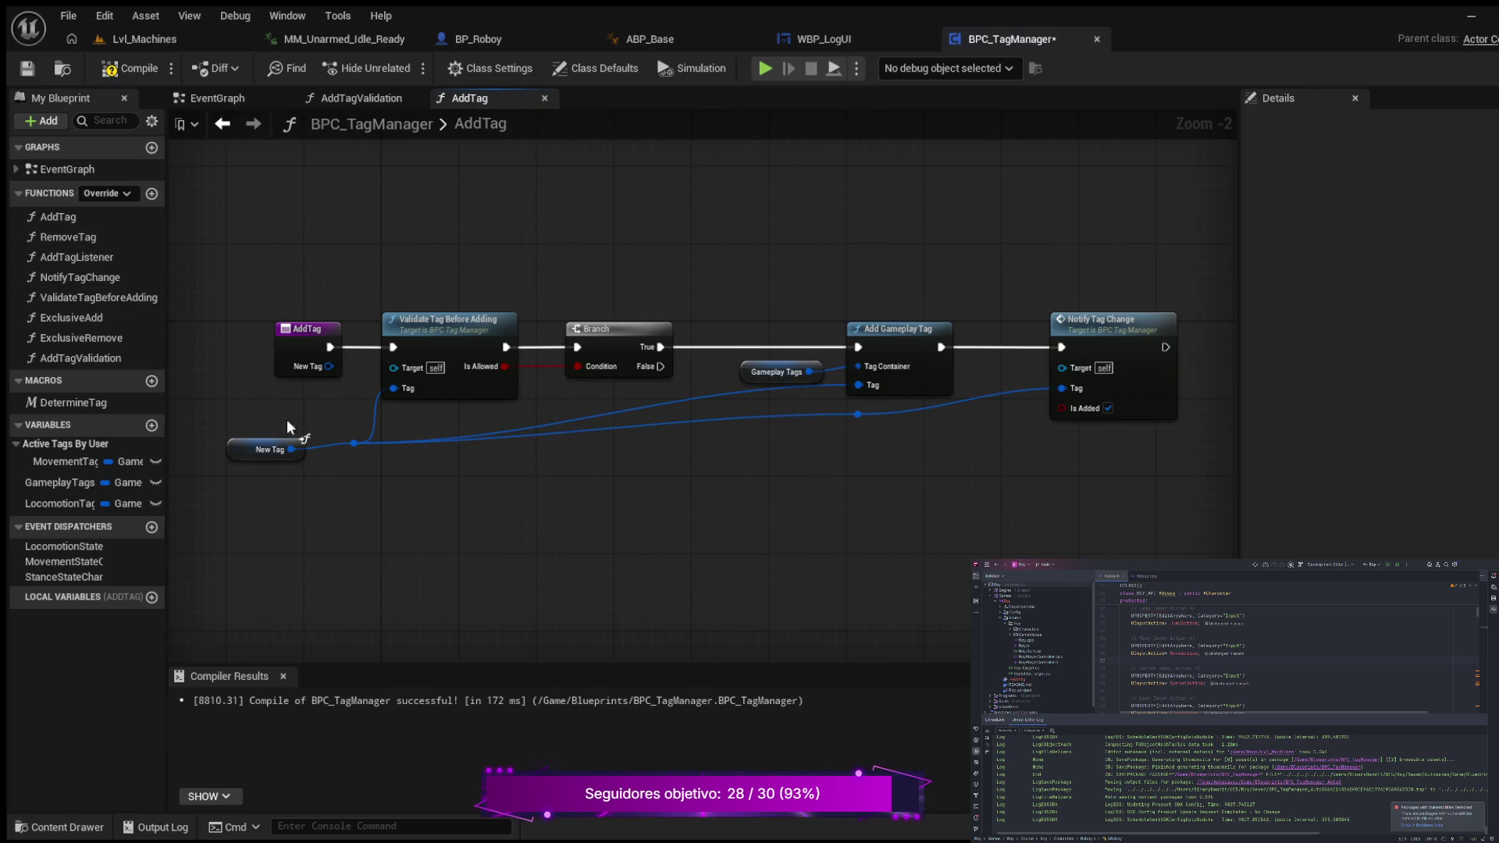
{"action": "mouse_move", "coordinate": [531, 500]}
{"action": "left_mouse_down"}
{"action": "mouse_move", "coordinate": [619, 505]}
{"action": "mouse_move", "coordinate": [488, 502]}
{"action": "left_mouse_up"}
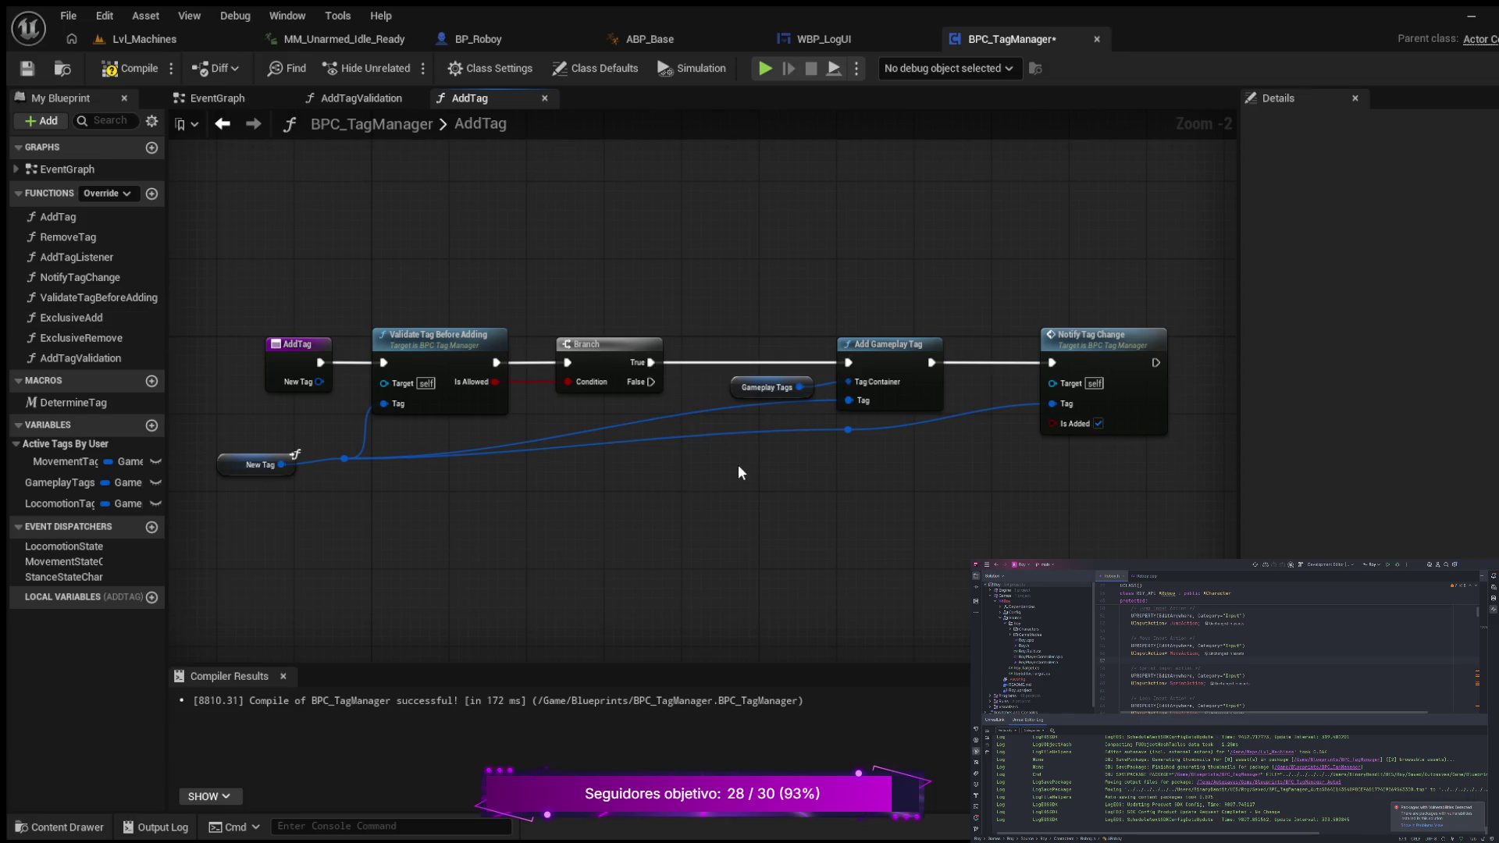
{"action": "mouse_move", "coordinate": [746, 495]}
{"action": "left_mouse_down"}
{"action": "mouse_move", "coordinate": [775, 478]}
{"action": "mouse_move", "coordinate": [763, 479]}
{"action": "left_mouse_up"}
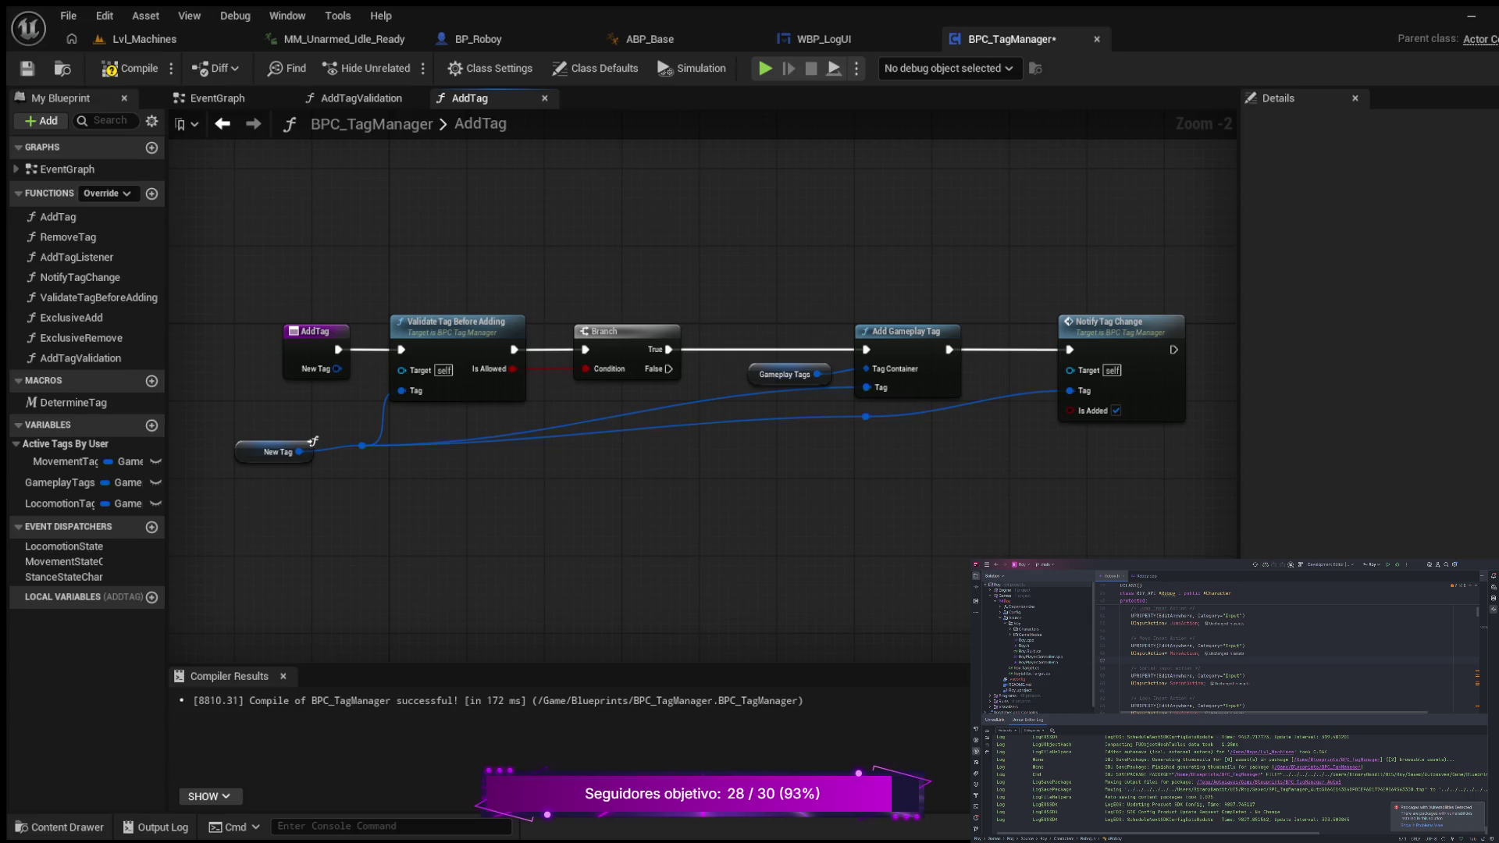
- Add a Return Node on the Branch False wire, then box-select Add Gameplay Tag and Notify Tag Change
{"action": "left_click_drag", "start_coordinate": [630, 513], "coordinate": [668, 591]}
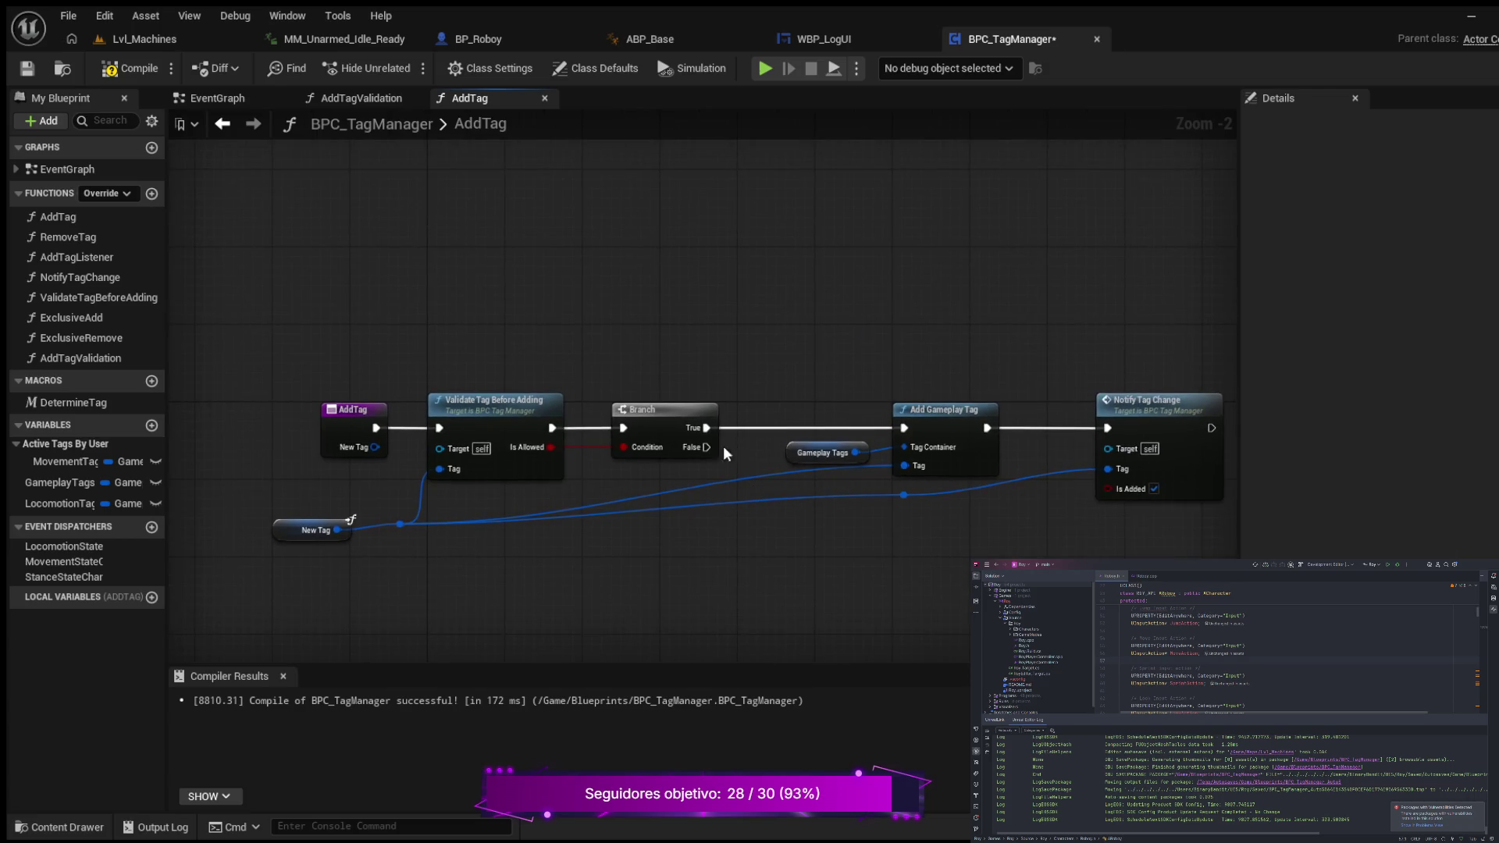
{"action": "mouse_move", "coordinate": [707, 447]}
{"action": "left_mouse_down"}
{"action": "mouse_move", "coordinate": [742, 266]}
{"action": "mouse_move", "coordinate": [761, 269]}
{"action": "left_mouse_up"}
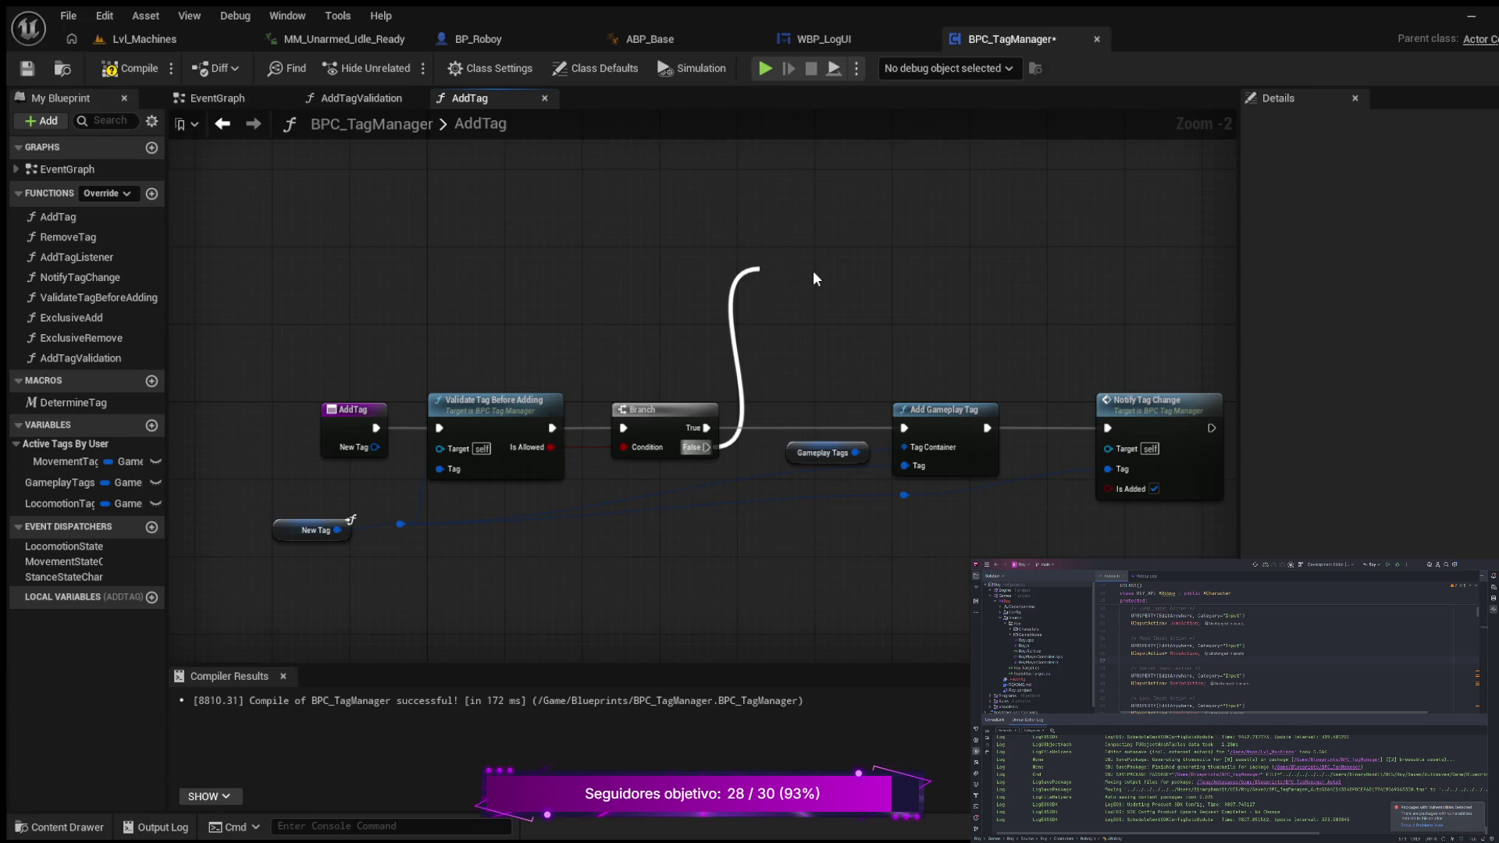
{"action": "key", "text": "Return"}
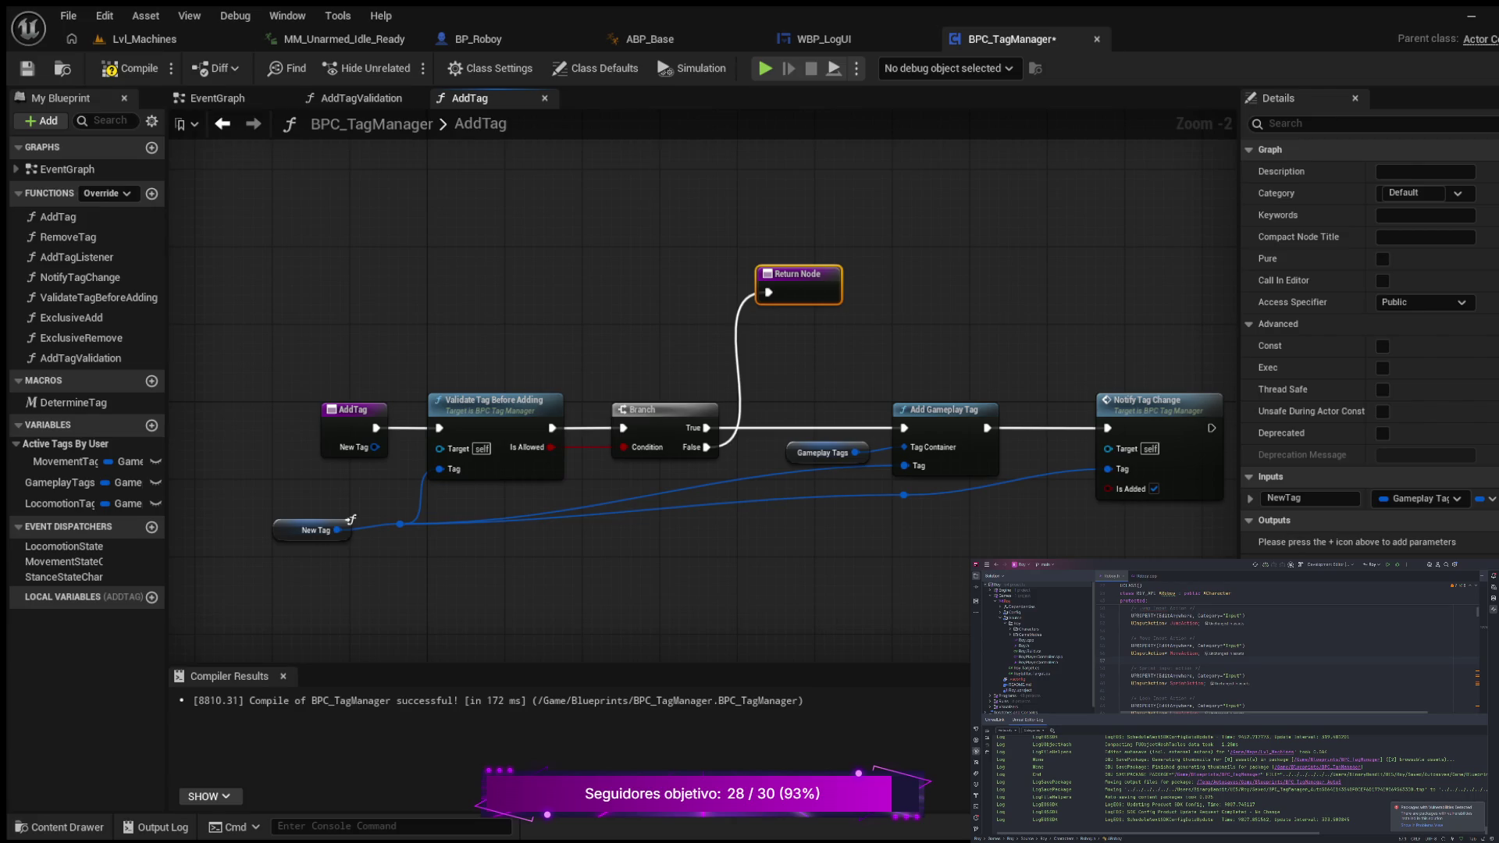
{"action": "left_click_drag", "start_coordinate": [827, 596], "coordinate": [702, 589]}
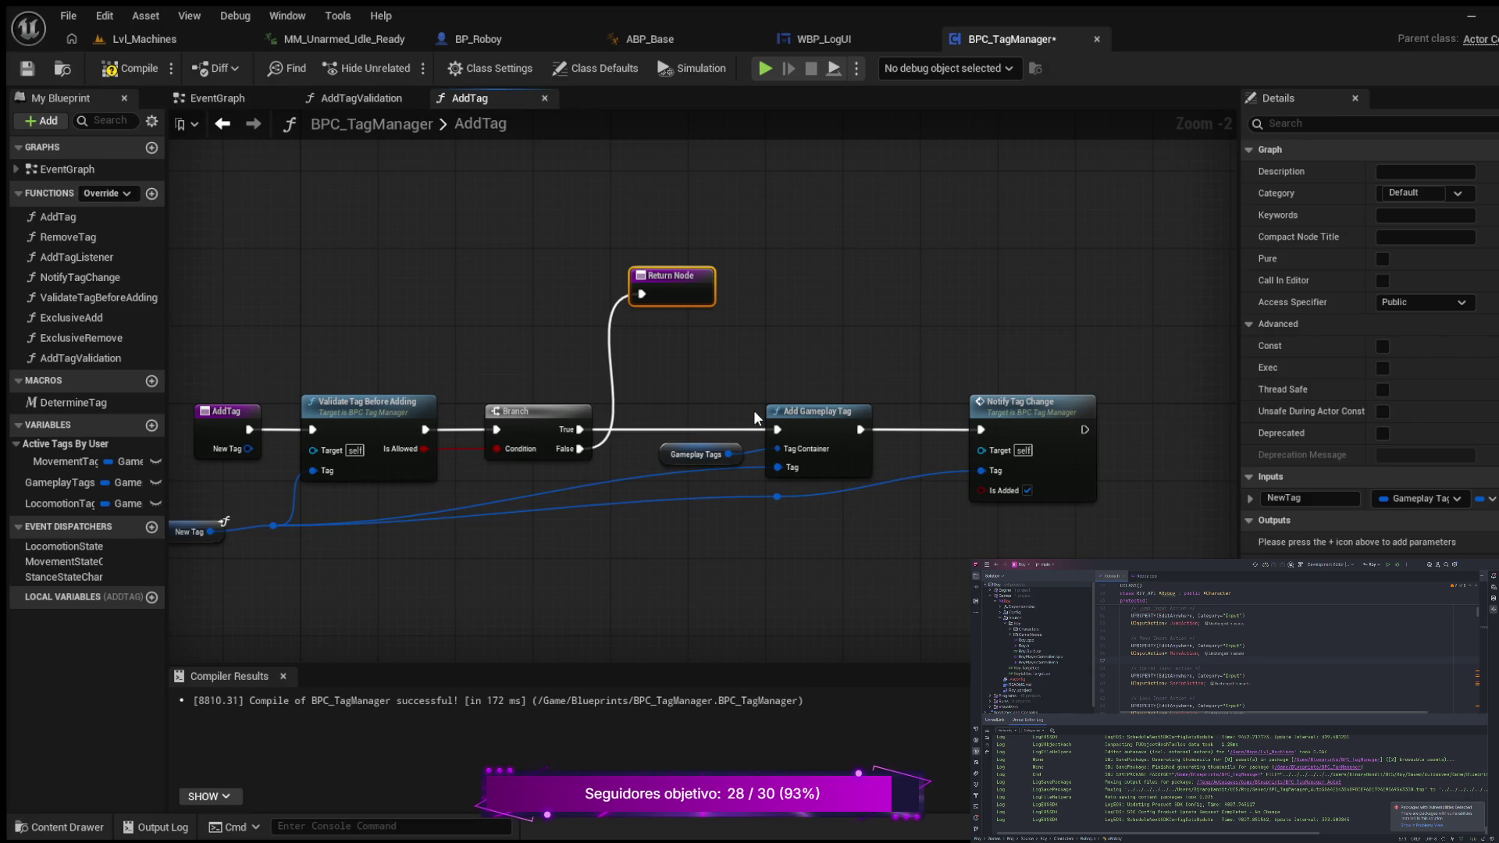
{"action": "left_click_drag", "start_coordinate": [684, 357], "coordinate": [1085, 556]}
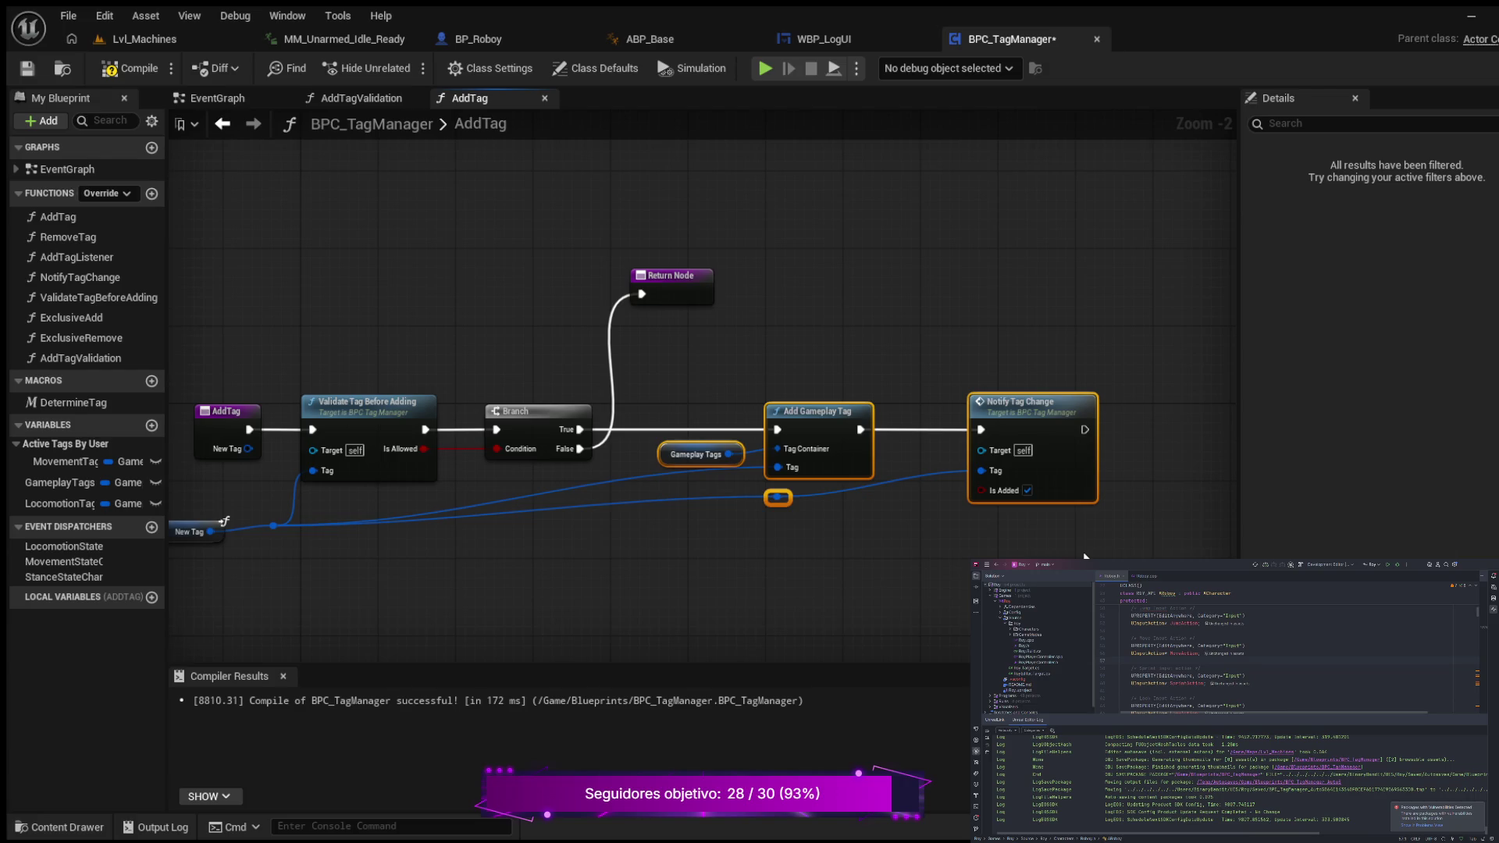
- Delete Add Gameplay Tag and Notify Tag Change, and add Exclusive Add on Branch True
{"action": "key", "text": "Delete"}
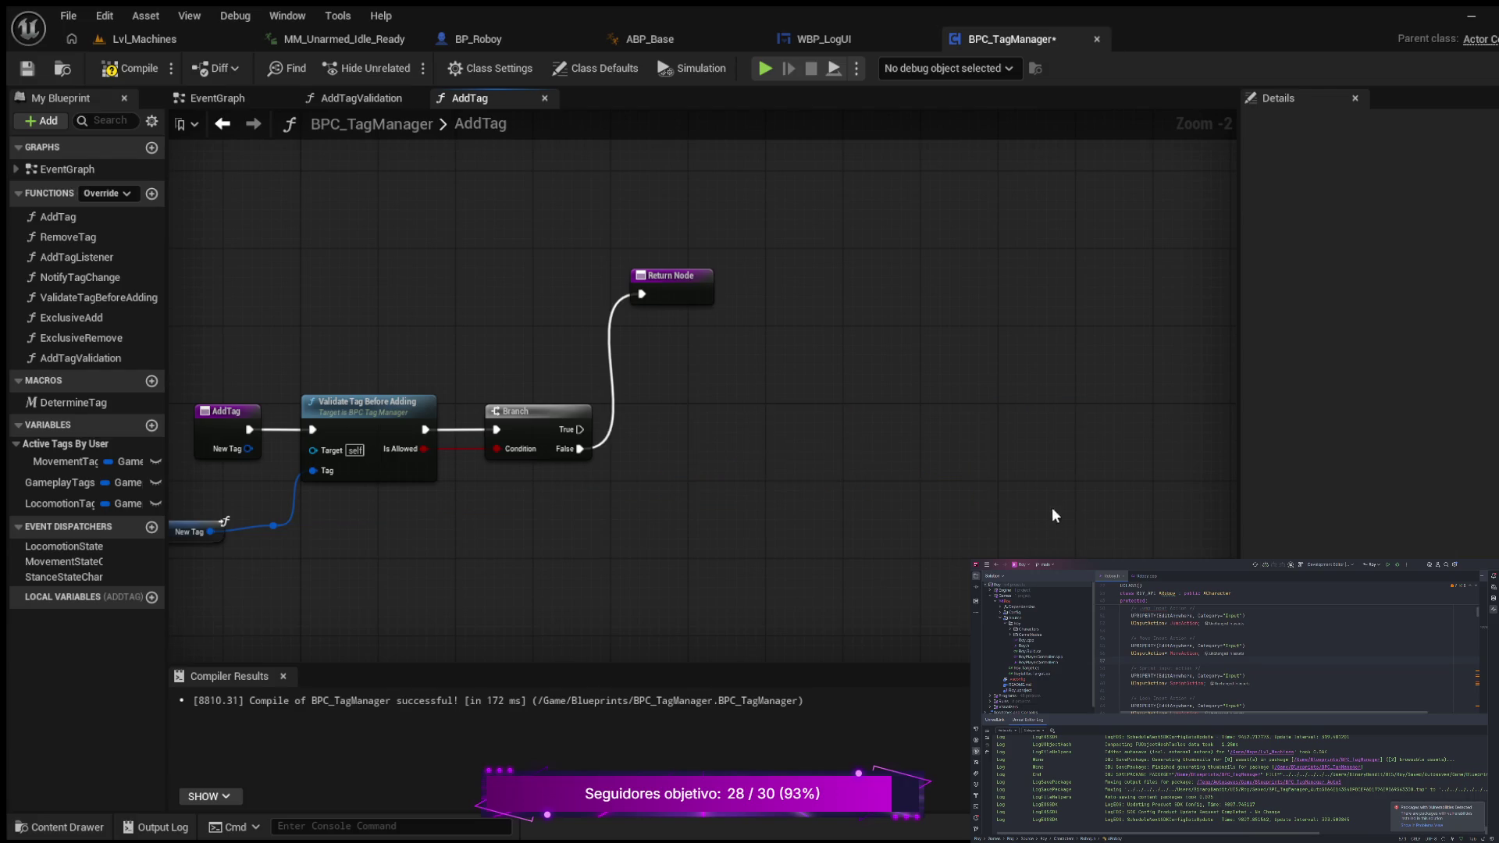
{"action": "mouse_move", "coordinate": [684, 274]}
{"action": "left_mouse_down"}
{"action": "mouse_move", "coordinate": [738, 451]}
{"action": "mouse_move", "coordinate": [715, 446]}
{"action": "left_mouse_up"}
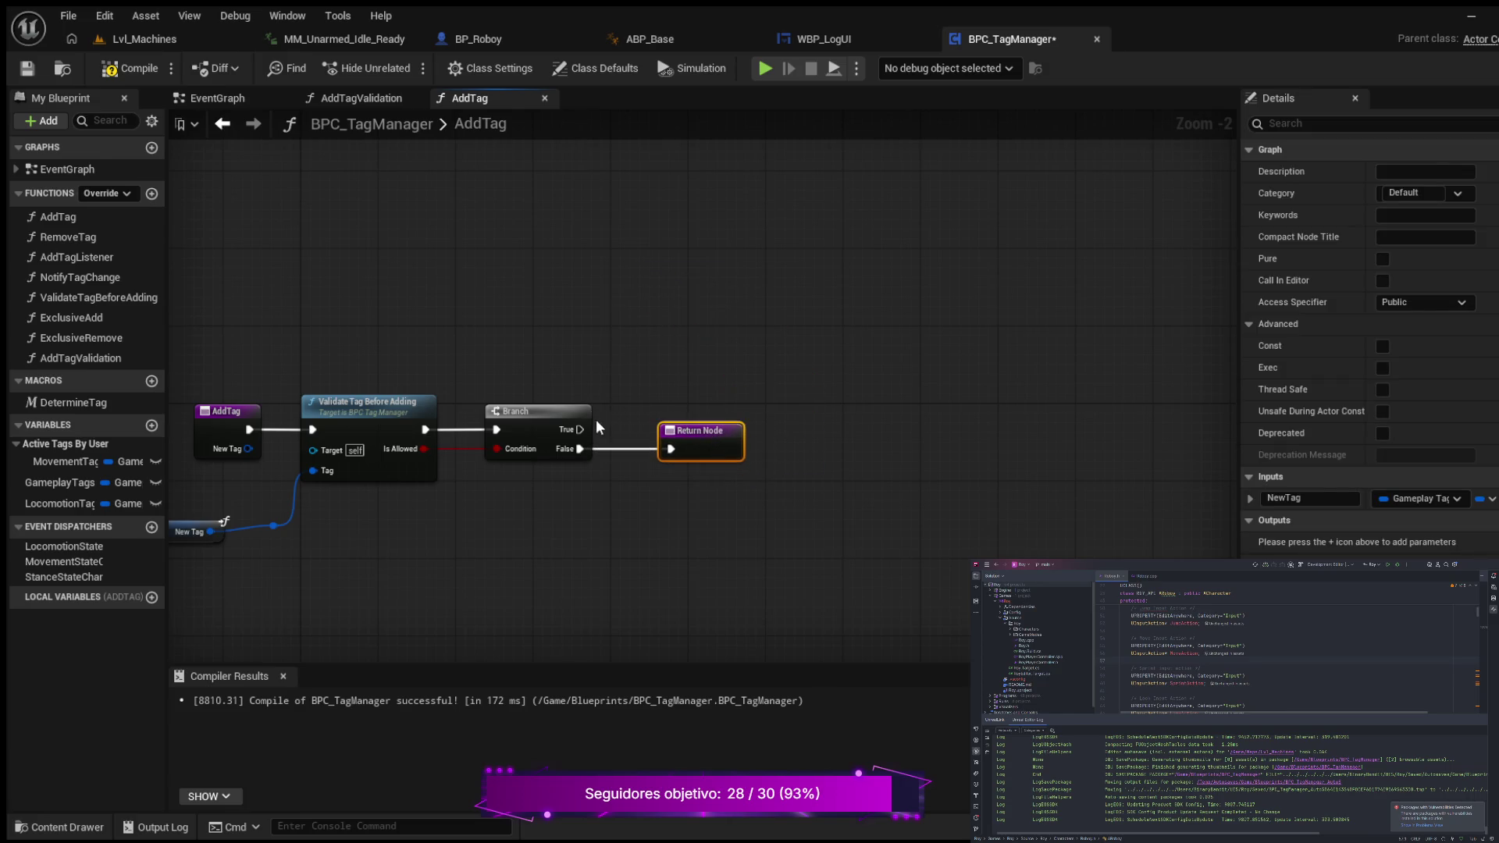
{"action": "mouse_move", "coordinate": [579, 429]}
{"action": "left_mouse_down"}
{"action": "mouse_move", "coordinate": [699, 333]}
{"action": "mouse_move", "coordinate": [743, 329]}
{"action": "left_mouse_up"}
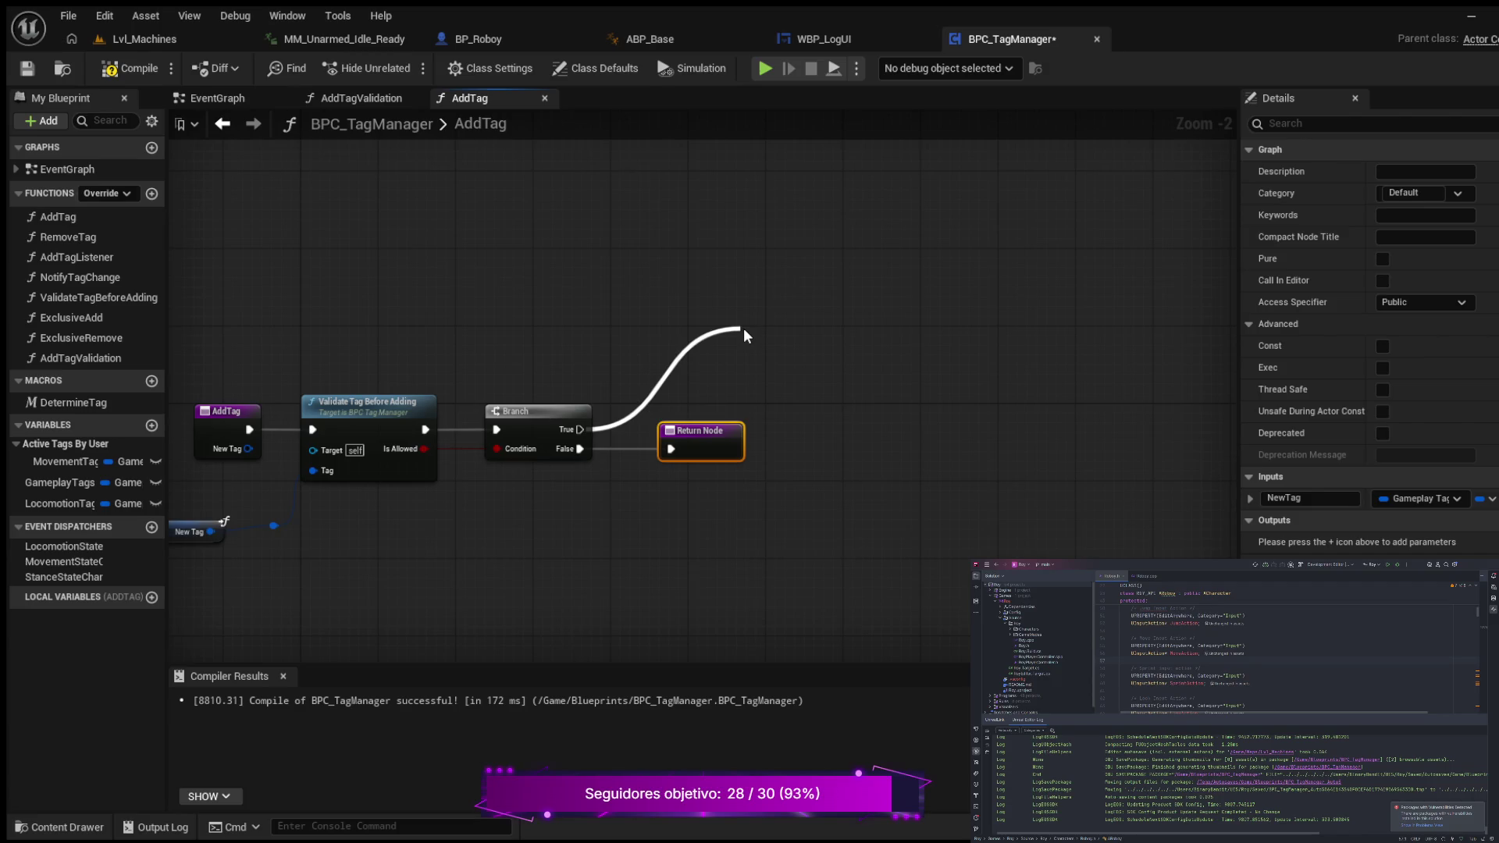
{"action": "left_click_drag", "start_coordinate": [743, 328], "coordinate": [743, 328]}
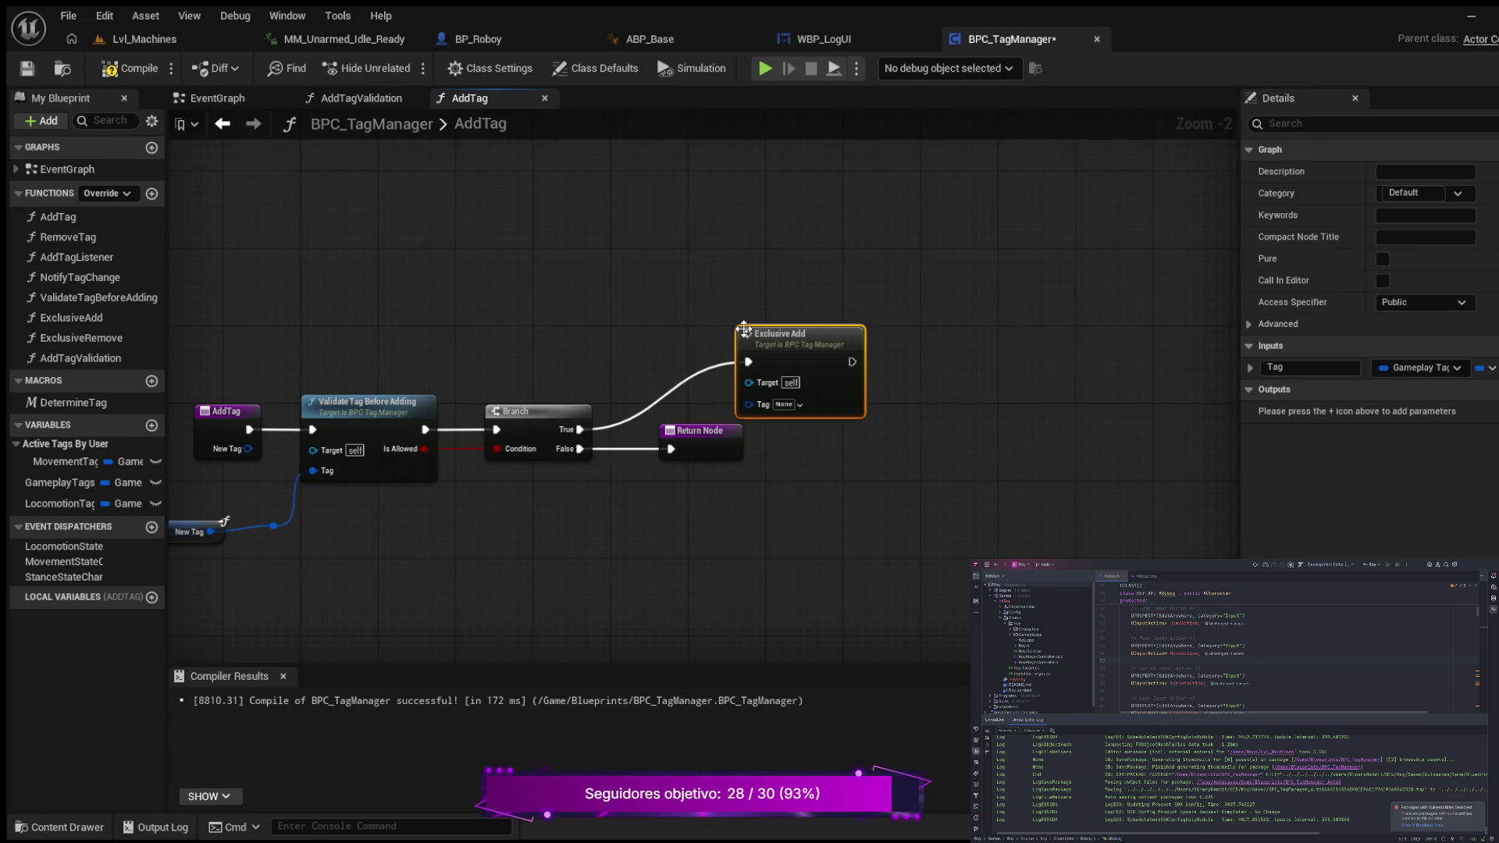
{"action": "left_click_drag", "start_coordinate": [484, 459], "coordinate": [628, 533]}
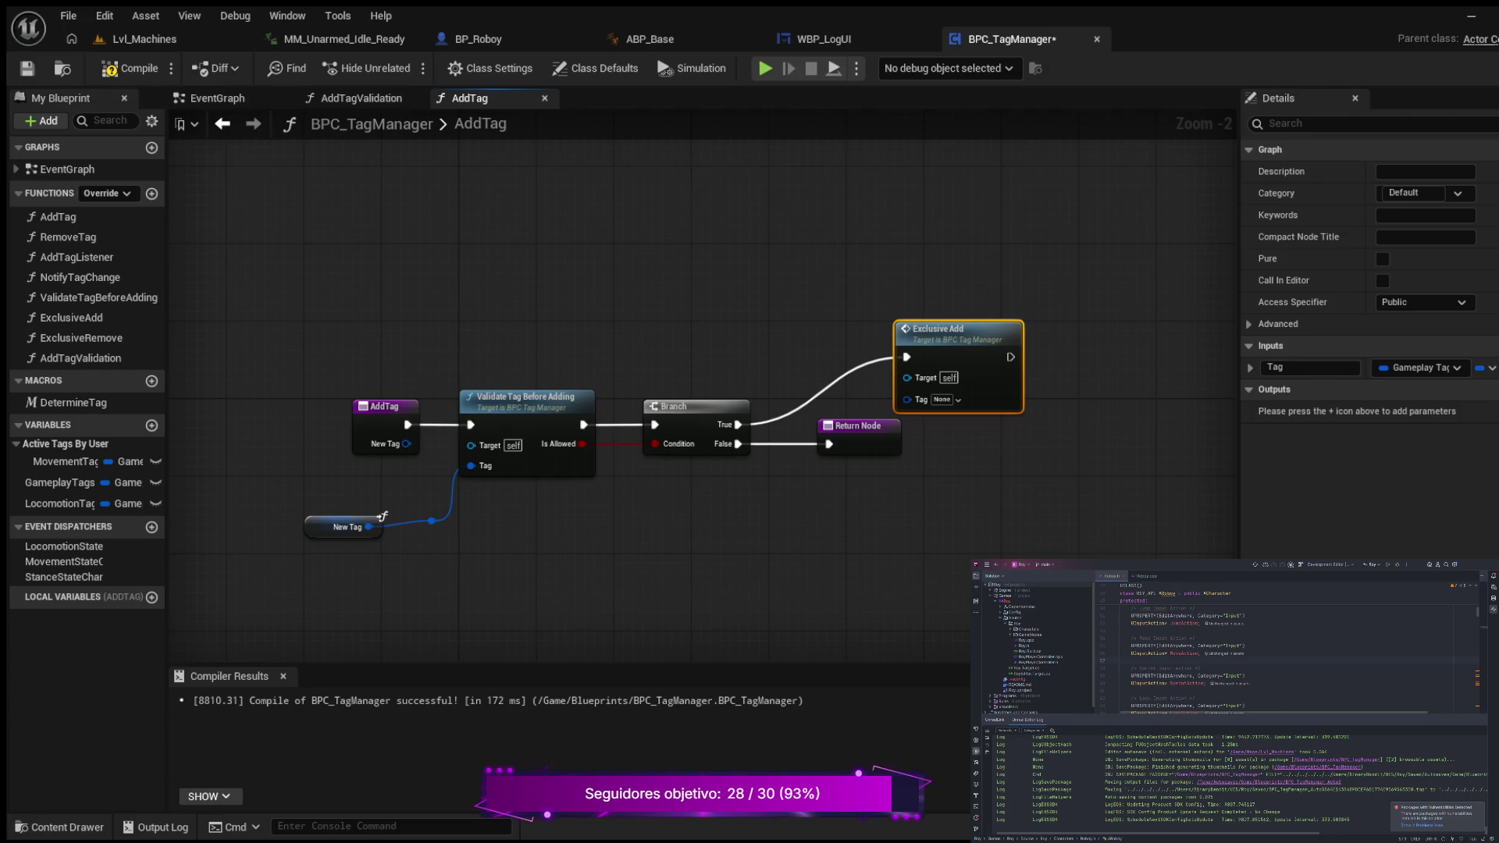
{"action": "mouse_move", "coordinate": [982, 340]}
{"action": "left_mouse_down"}
{"action": "mouse_move", "coordinate": [1046, 342]}
{"action": "mouse_move", "coordinate": [1037, 390]}
{"action": "left_mouse_up"}
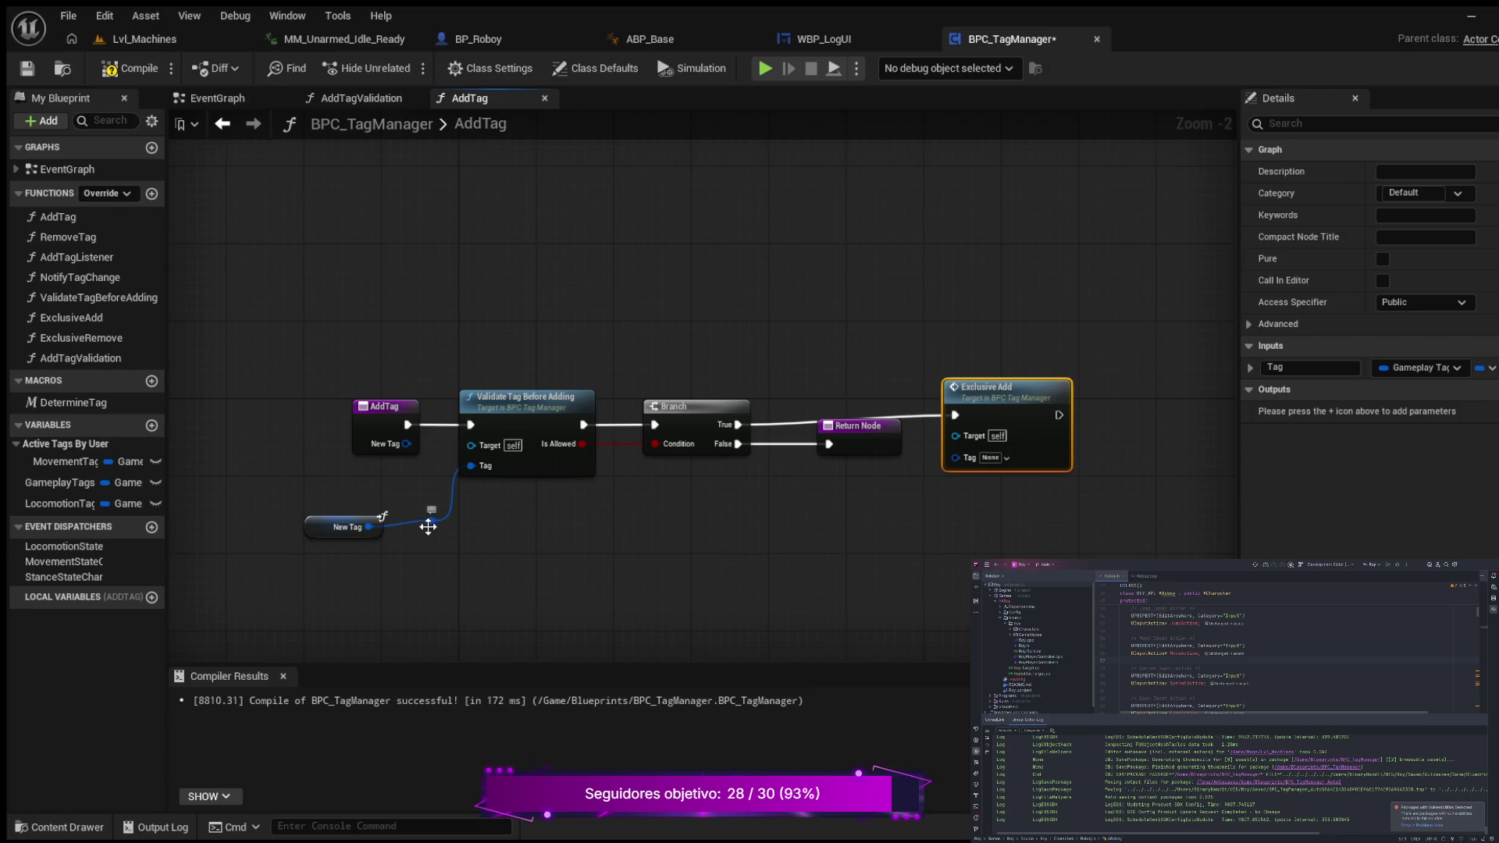
- Wire New Tag into Exclusive Add's Tag pin and tidy the New Tag node and knot
{"action": "mouse_move", "coordinate": [430, 520]}
{"action": "left_mouse_down"}
{"action": "mouse_move", "coordinate": [643, 550]}
{"action": "mouse_move", "coordinate": [883, 520]}
{"action": "mouse_move", "coordinate": [954, 464]}
{"action": "left_mouse_up"}
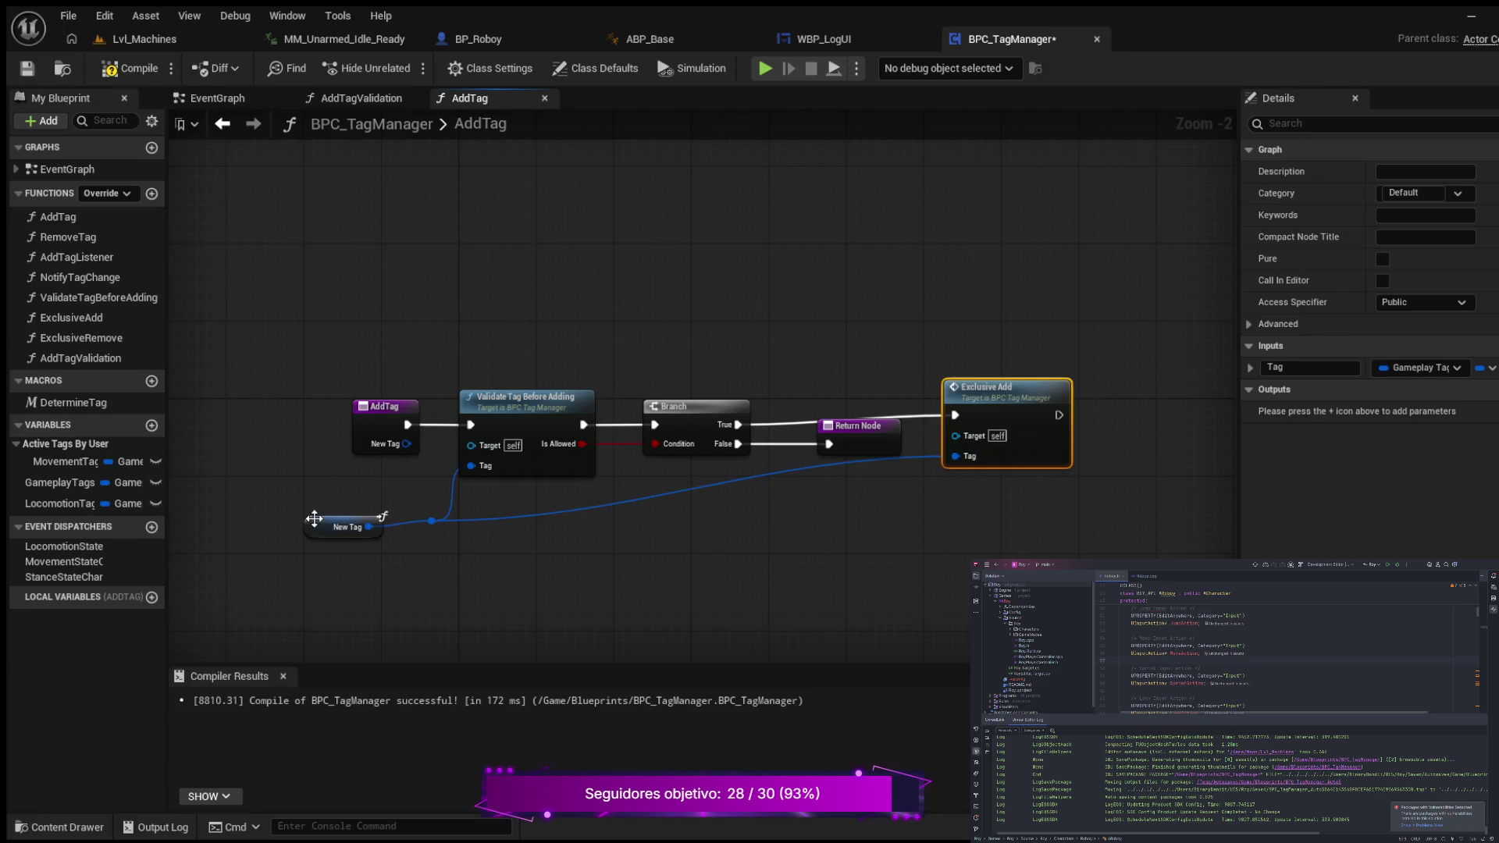
{"action": "mouse_move", "coordinate": [326, 527]}
{"action": "left_mouse_down"}
{"action": "mouse_move", "coordinate": [394, 557]}
{"action": "mouse_move", "coordinate": [305, 533]}
{"action": "left_mouse_up"}
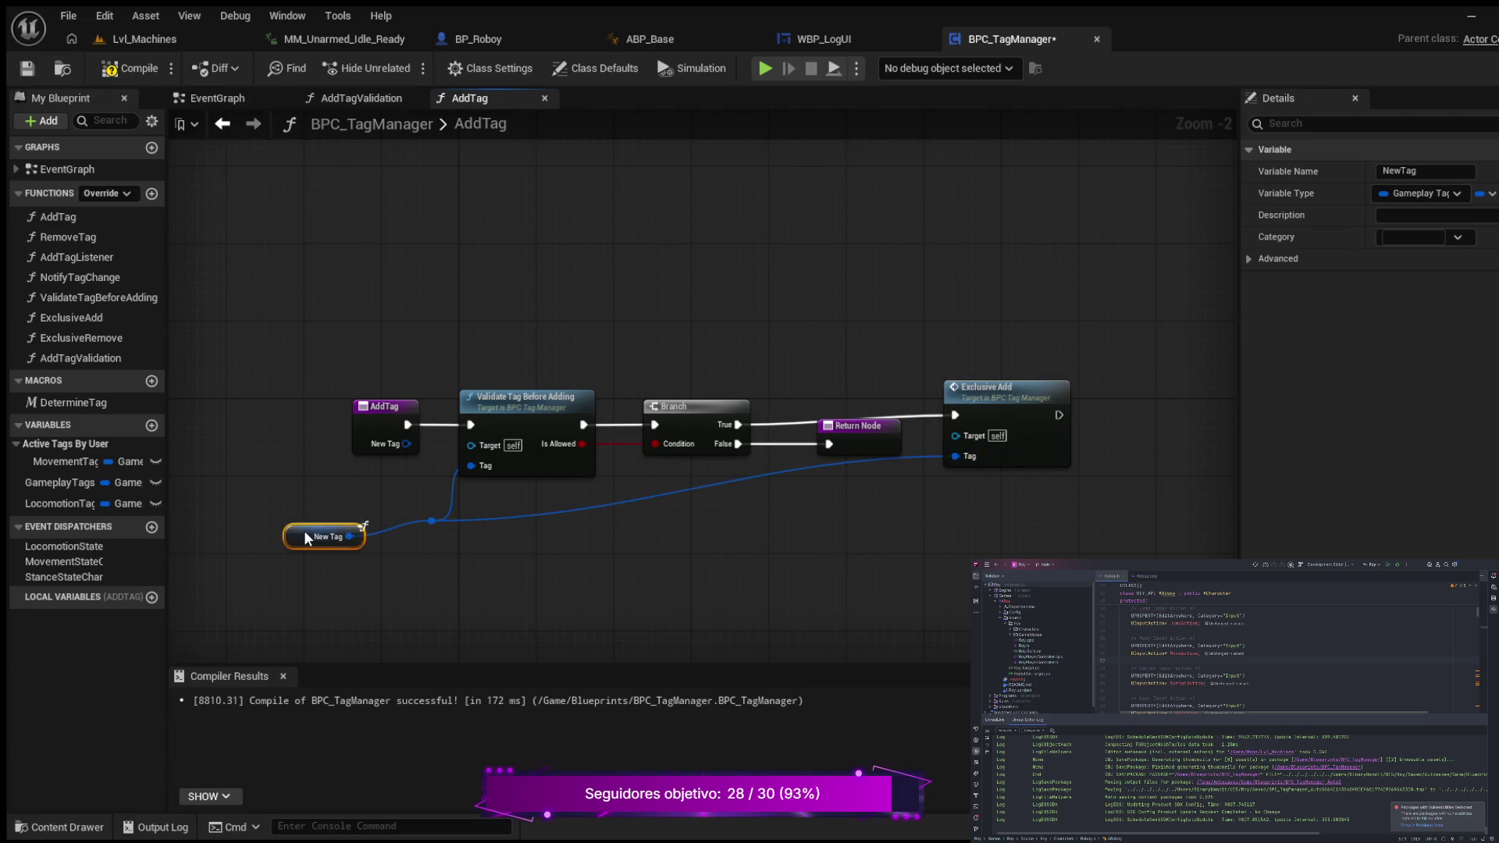
{"action": "mouse_move", "coordinate": [437, 485]}
{"action": "left_mouse_down"}
{"action": "mouse_move", "coordinate": [328, 544]}
{"action": "mouse_move", "coordinate": [352, 545]}
{"action": "mouse_move", "coordinate": [315, 540]}
{"action": "left_mouse_up"}
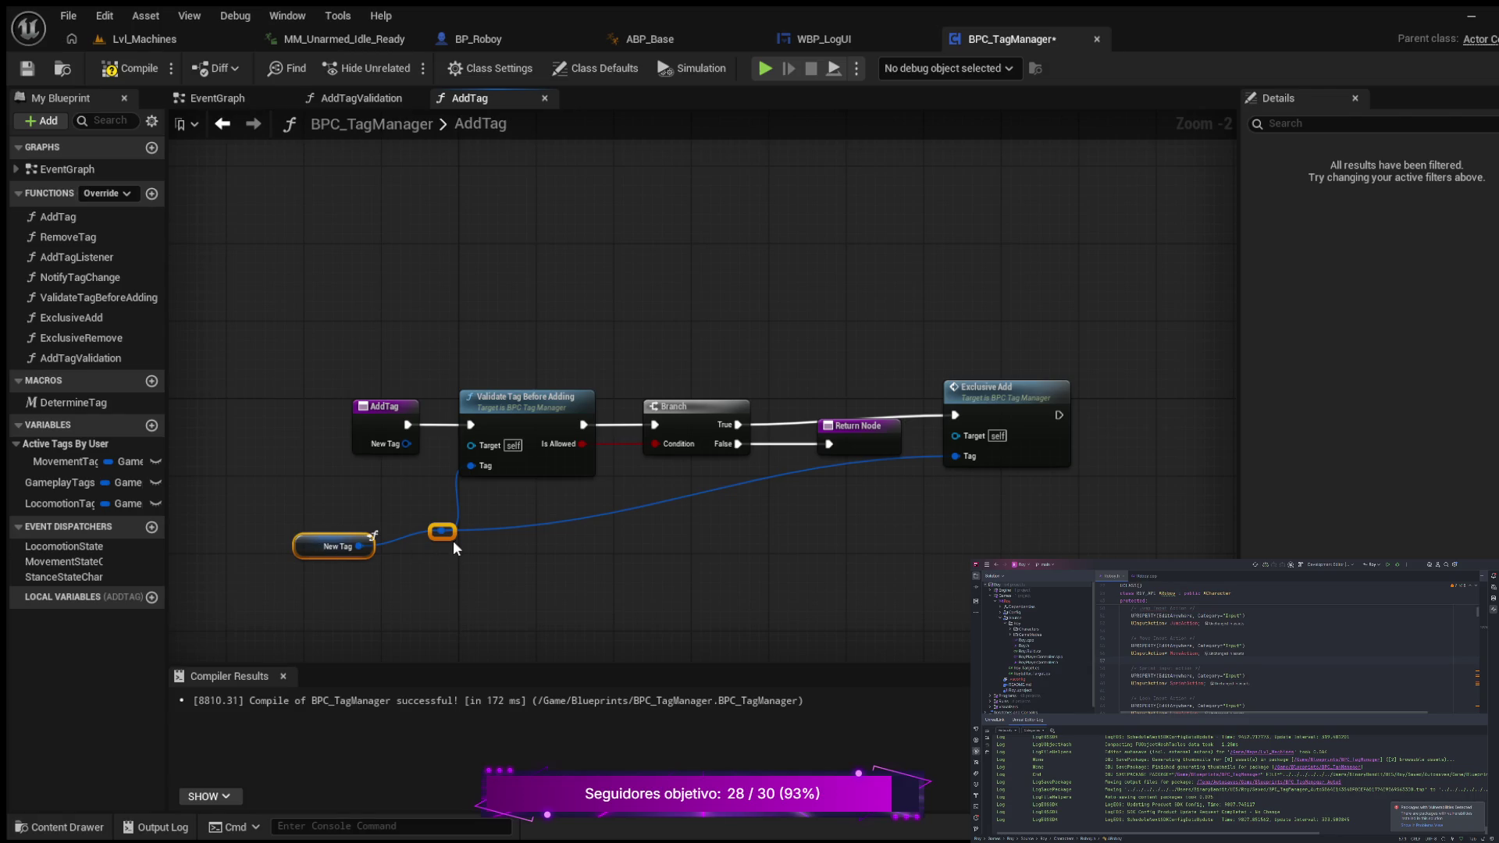
{"action": "left_click_drag", "start_coordinate": [452, 533], "coordinate": [454, 551]}
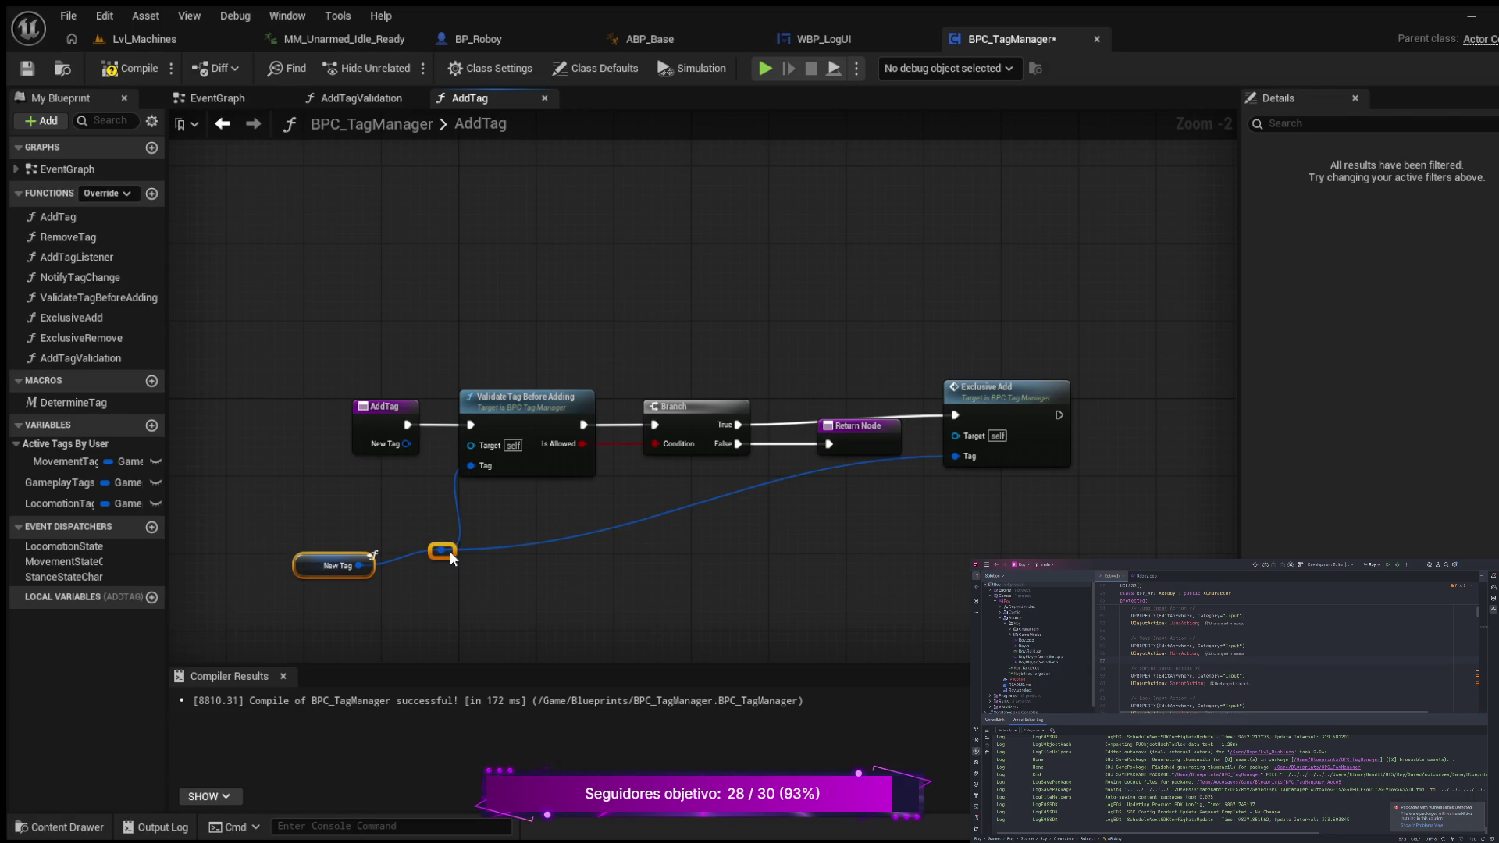
{"action": "left_click", "coordinate": [334, 560]}
{"action": "left_click_drag", "start_coordinate": [332, 561], "coordinate": [315, 552]}
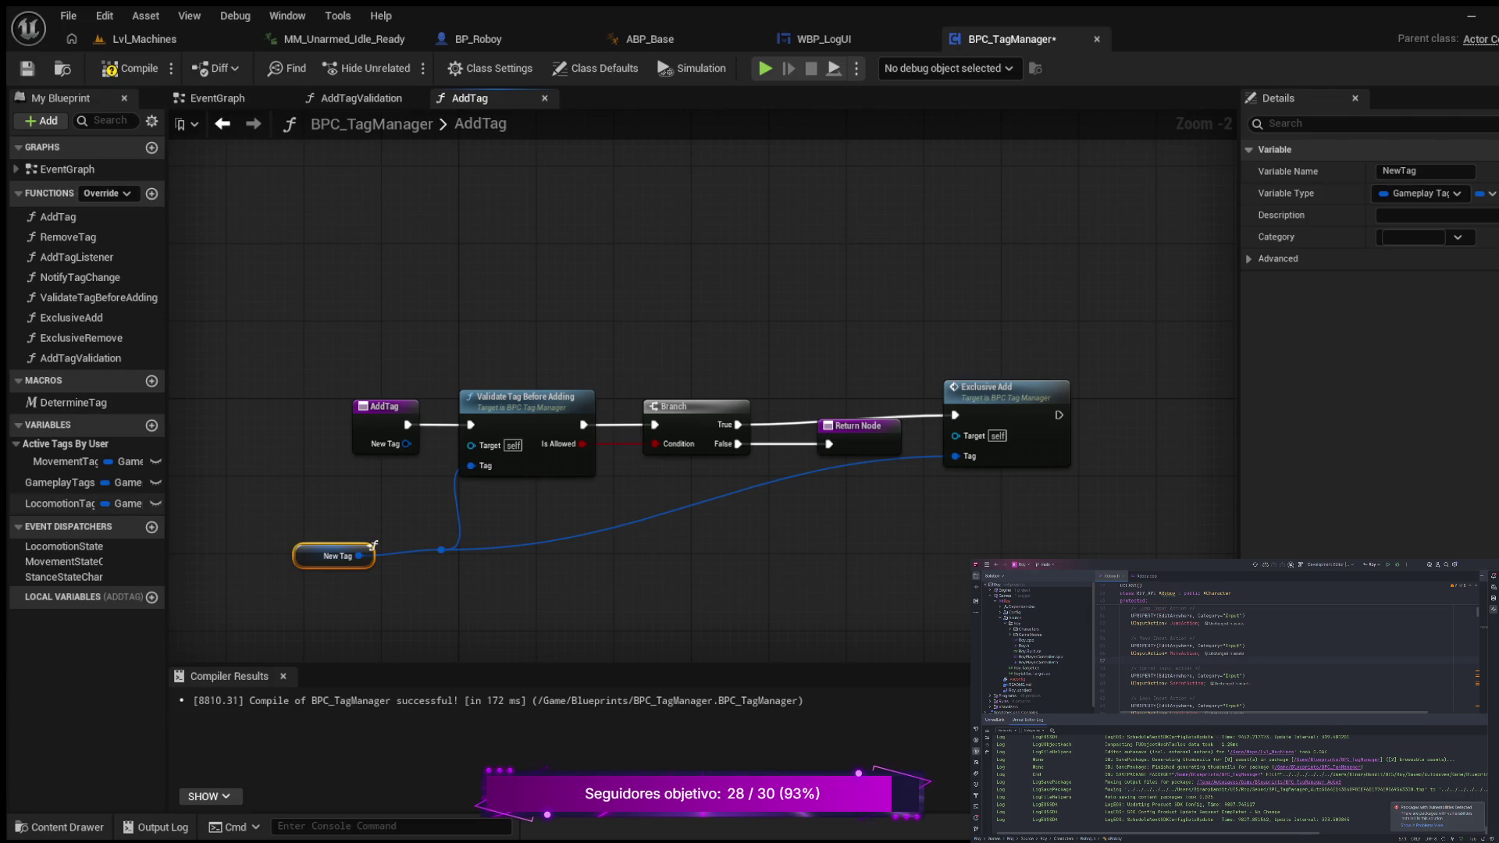
- Pan the AddTag graph right and down to recentre its validation and branch nodes
{"action": "mouse_move", "coordinate": [367, 293]}
{"action": "left_mouse_down"}
{"action": "mouse_move", "coordinate": [435, 321]}
{"action": "mouse_move", "coordinate": [411, 336]}
{"action": "left_mouse_up"}
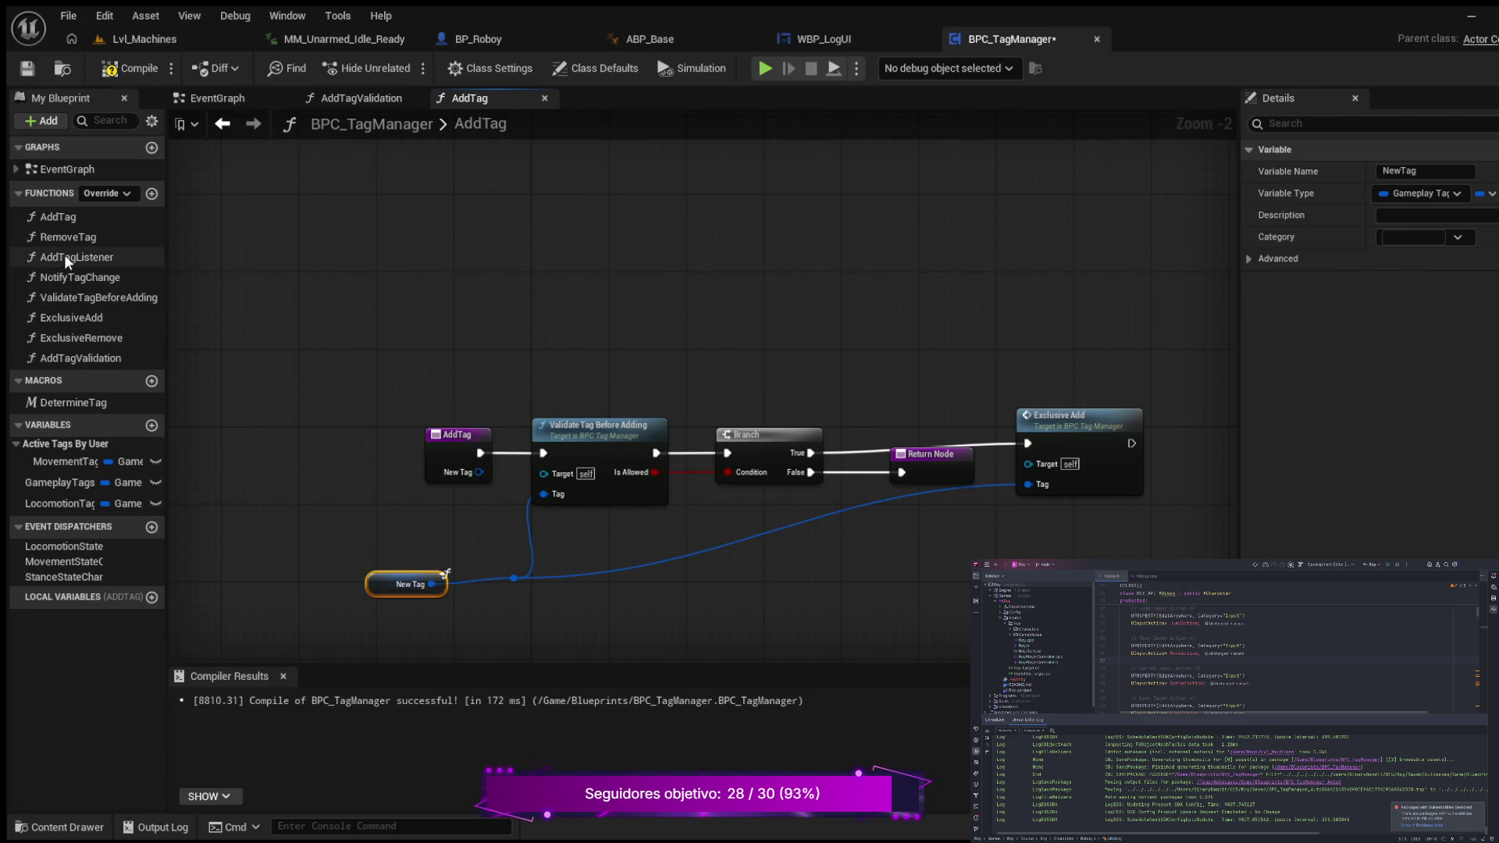
{"action": "mouse_move", "coordinate": [484, 259]}
{"action": "left_mouse_down"}
{"action": "mouse_move", "coordinate": [378, 297]}
{"action": "mouse_move", "coordinate": [444, 237]}
{"action": "mouse_move", "coordinate": [478, 238]}
{"action": "left_mouse_up"}
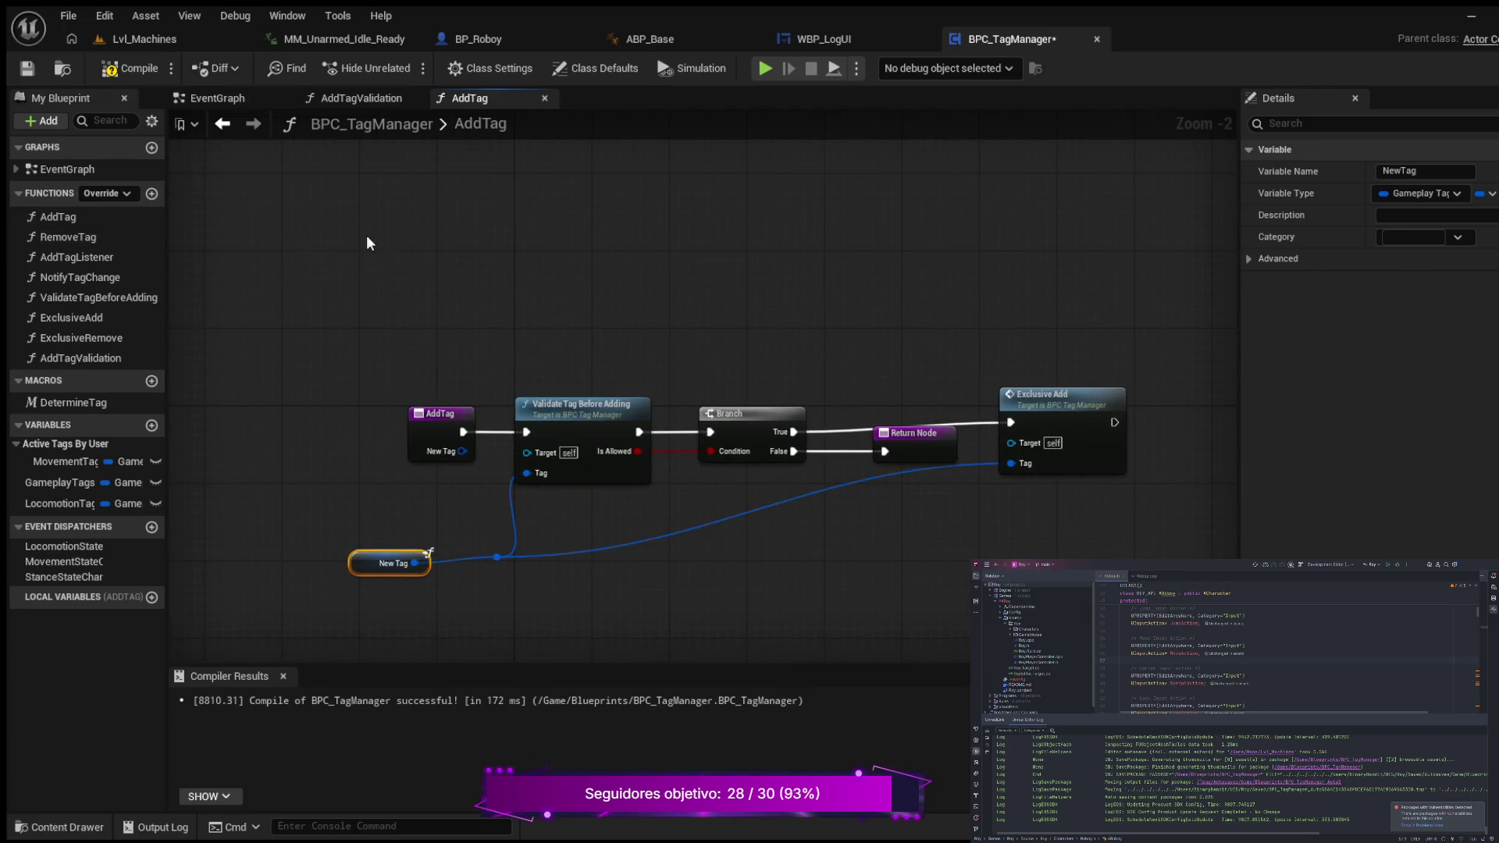
- Create a function named UpateTagsAfterAdding in BPC_TagManager and center its entry node
{"action": "left_click", "coordinate": [153, 194]}
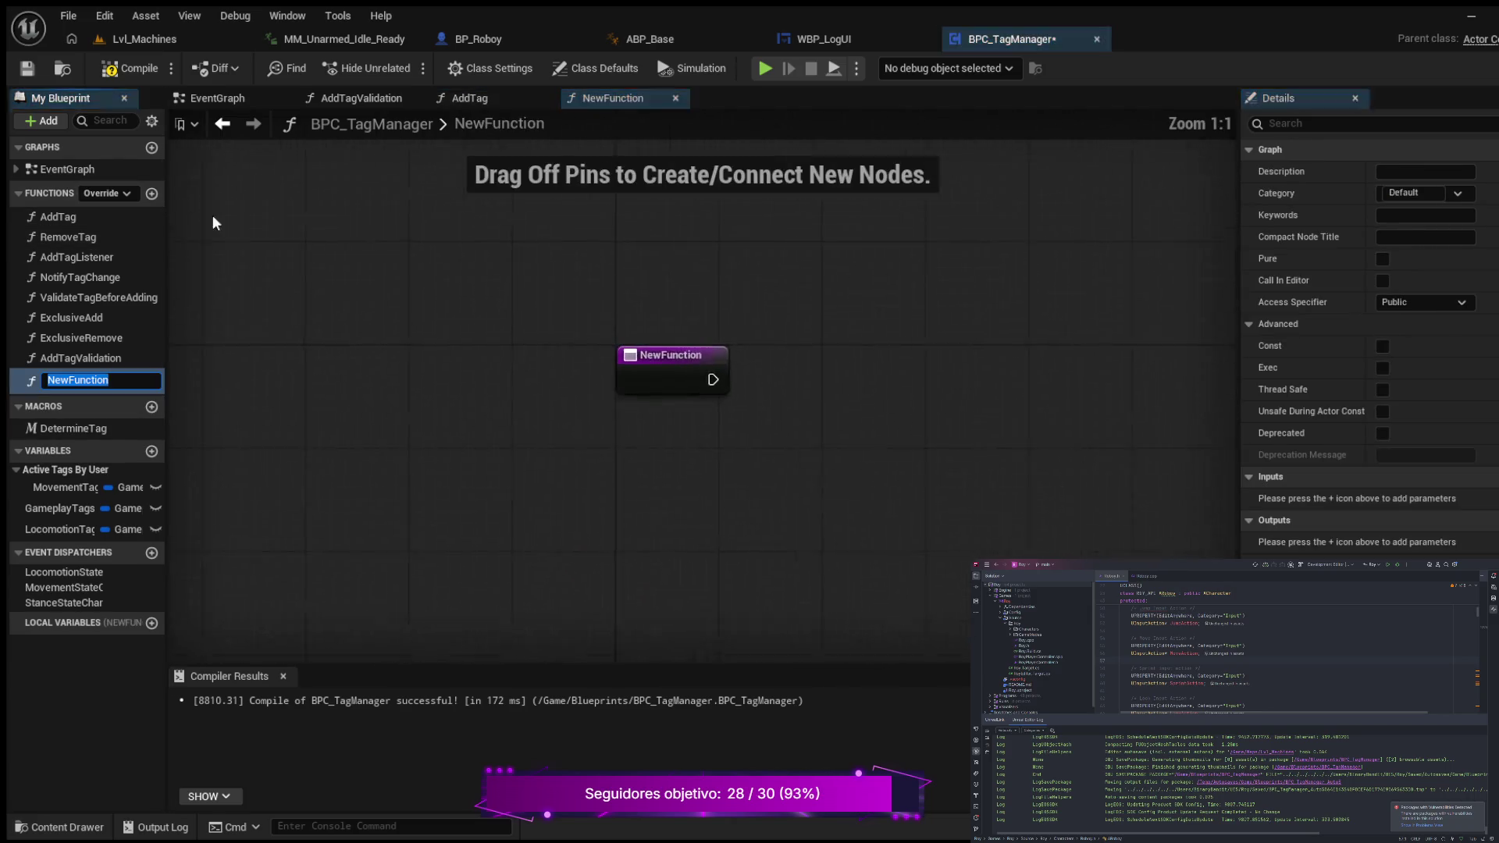
{"action": "type", "text": "UpateTa"}
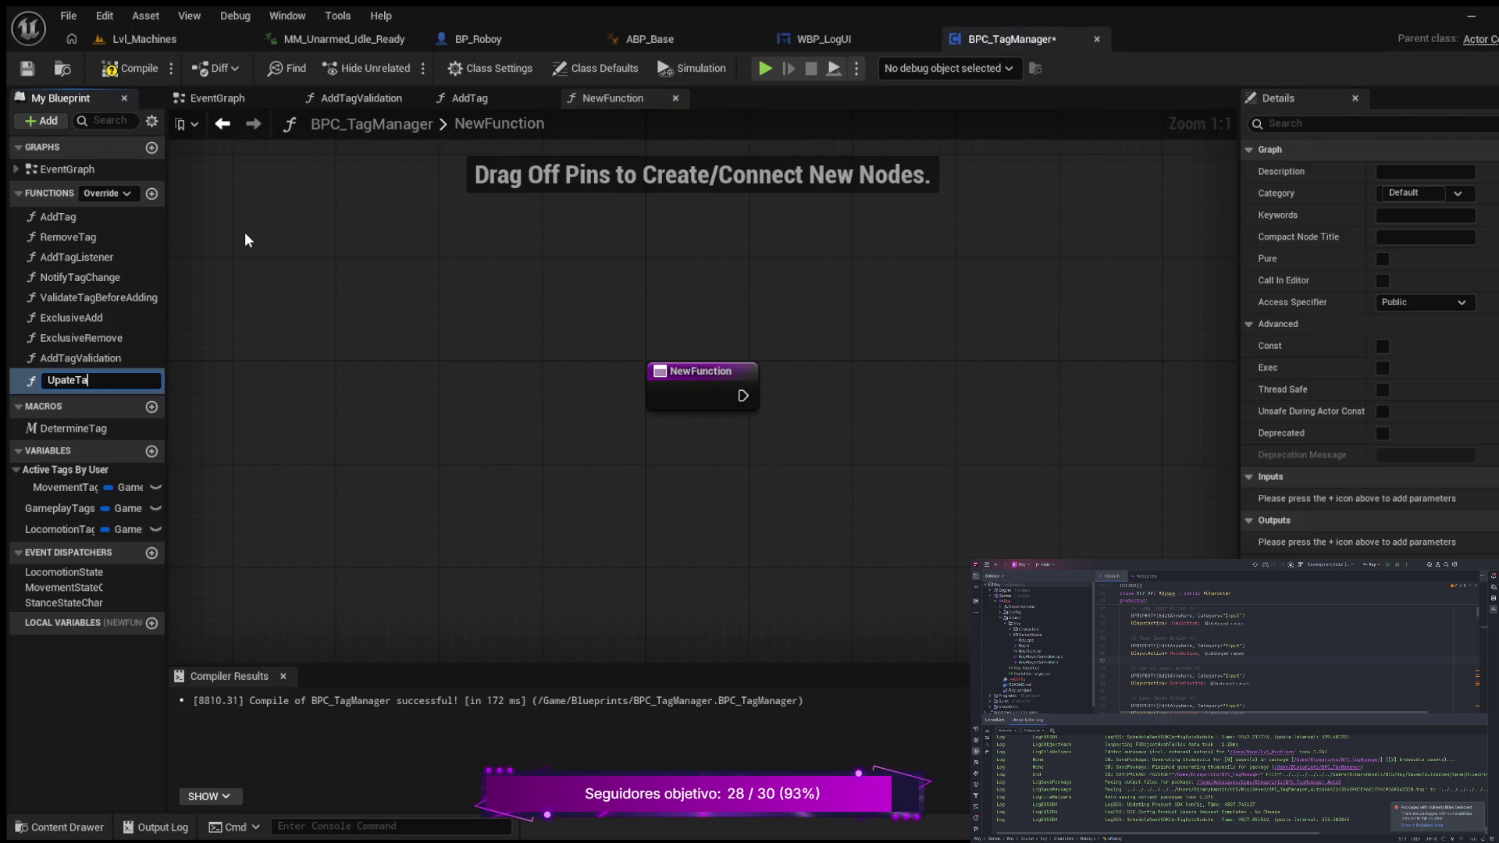
{"action": "type", "text": "gs"}
{"action": "type", "text": "AfterA"}
{"action": "type", "text": "dding"}
{"action": "key", "text": "Return"}
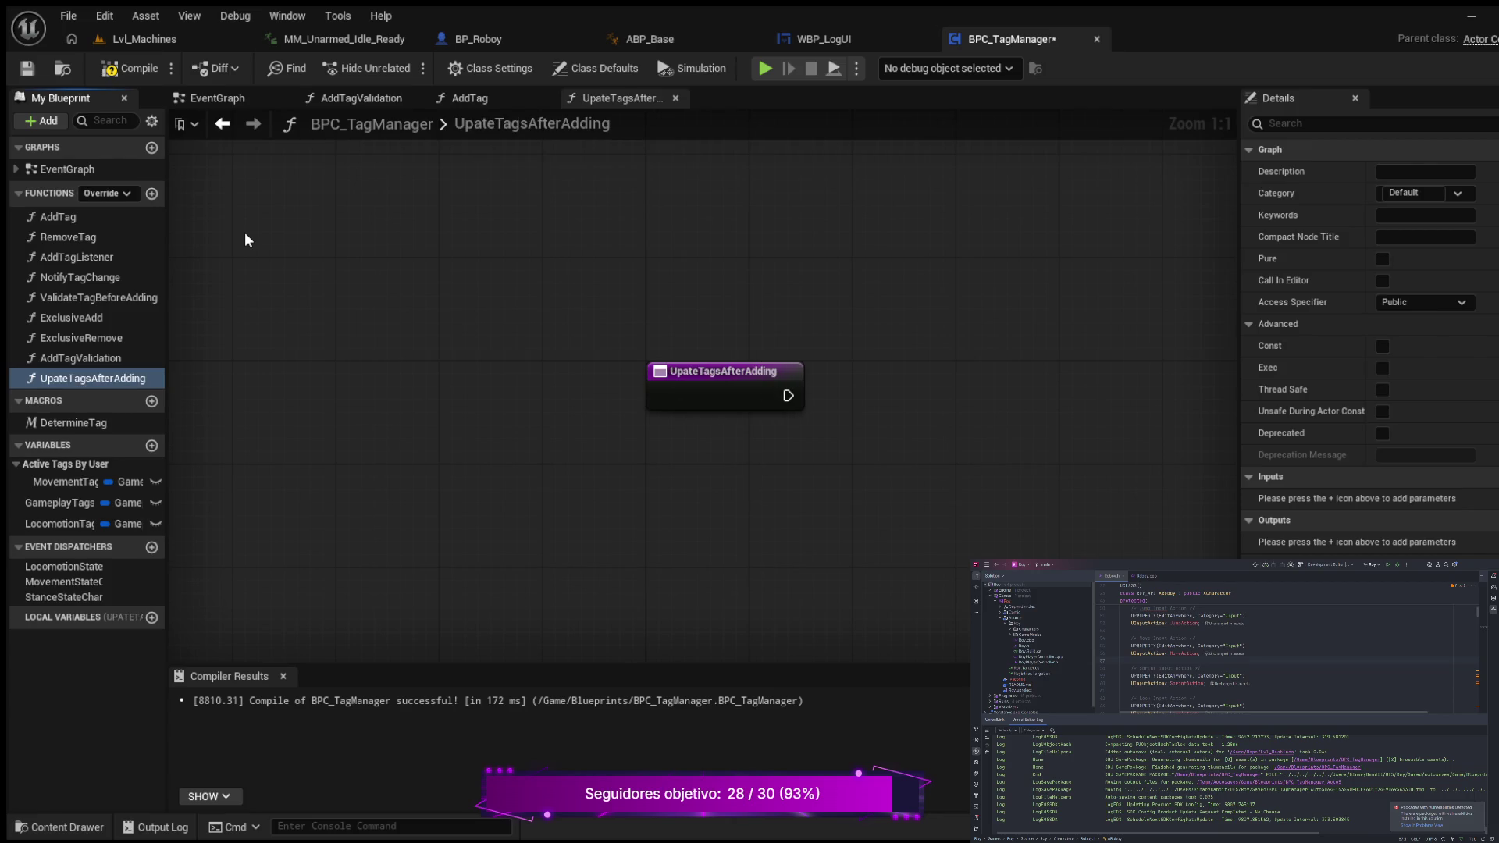
{"action": "left_click_drag", "start_coordinate": [759, 456], "coordinate": [665, 451]}
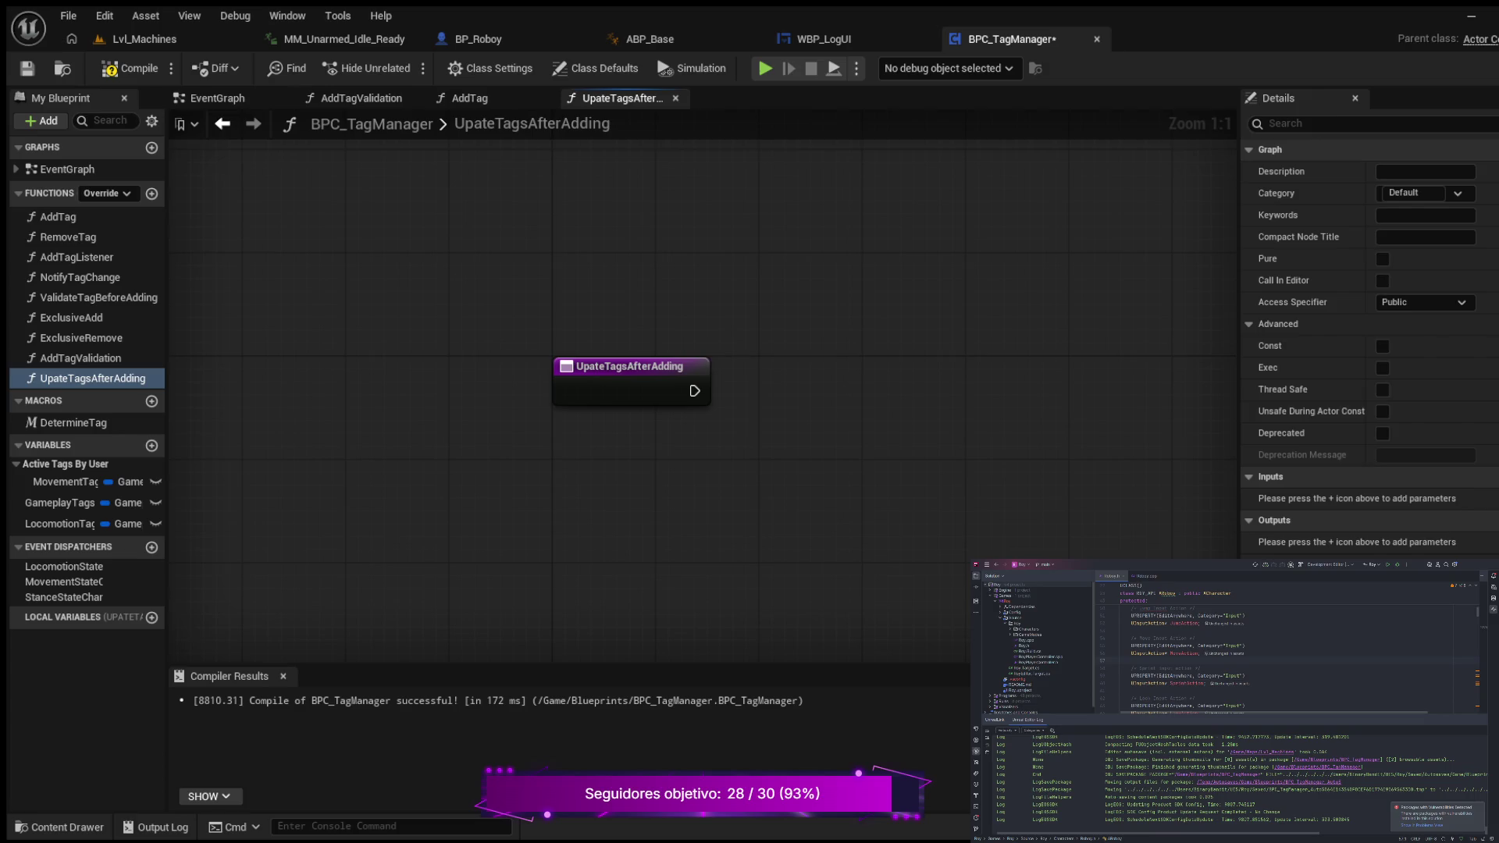
- Add a Gameplay Tag input called Tag to UpateTagsAfterAdding and widen the Details panel
{"action": "left_click", "coordinate": [629, 372]}
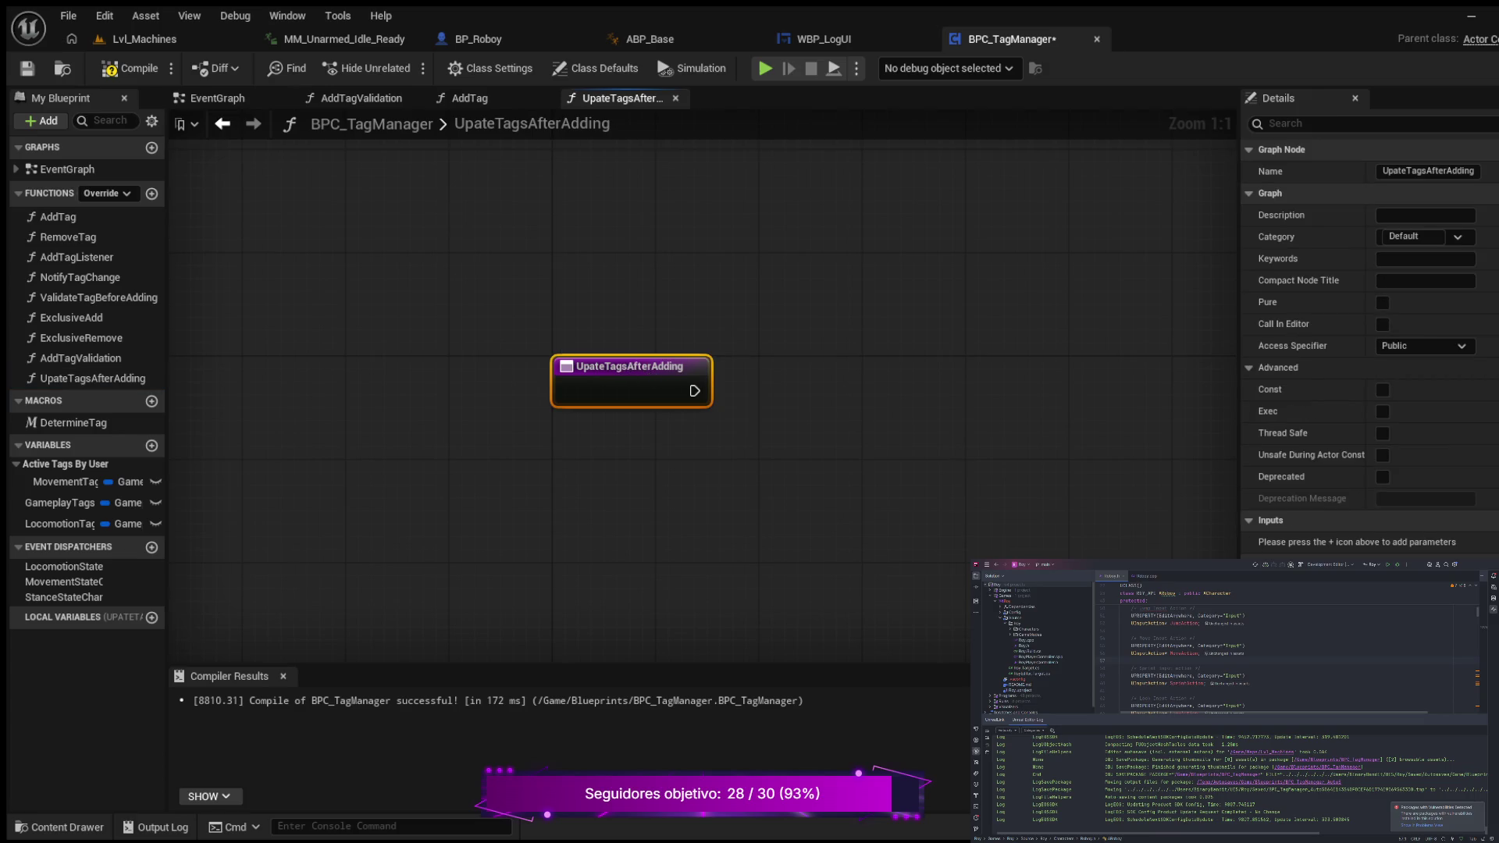
{"action": "left_click", "coordinate": [1487, 519]}
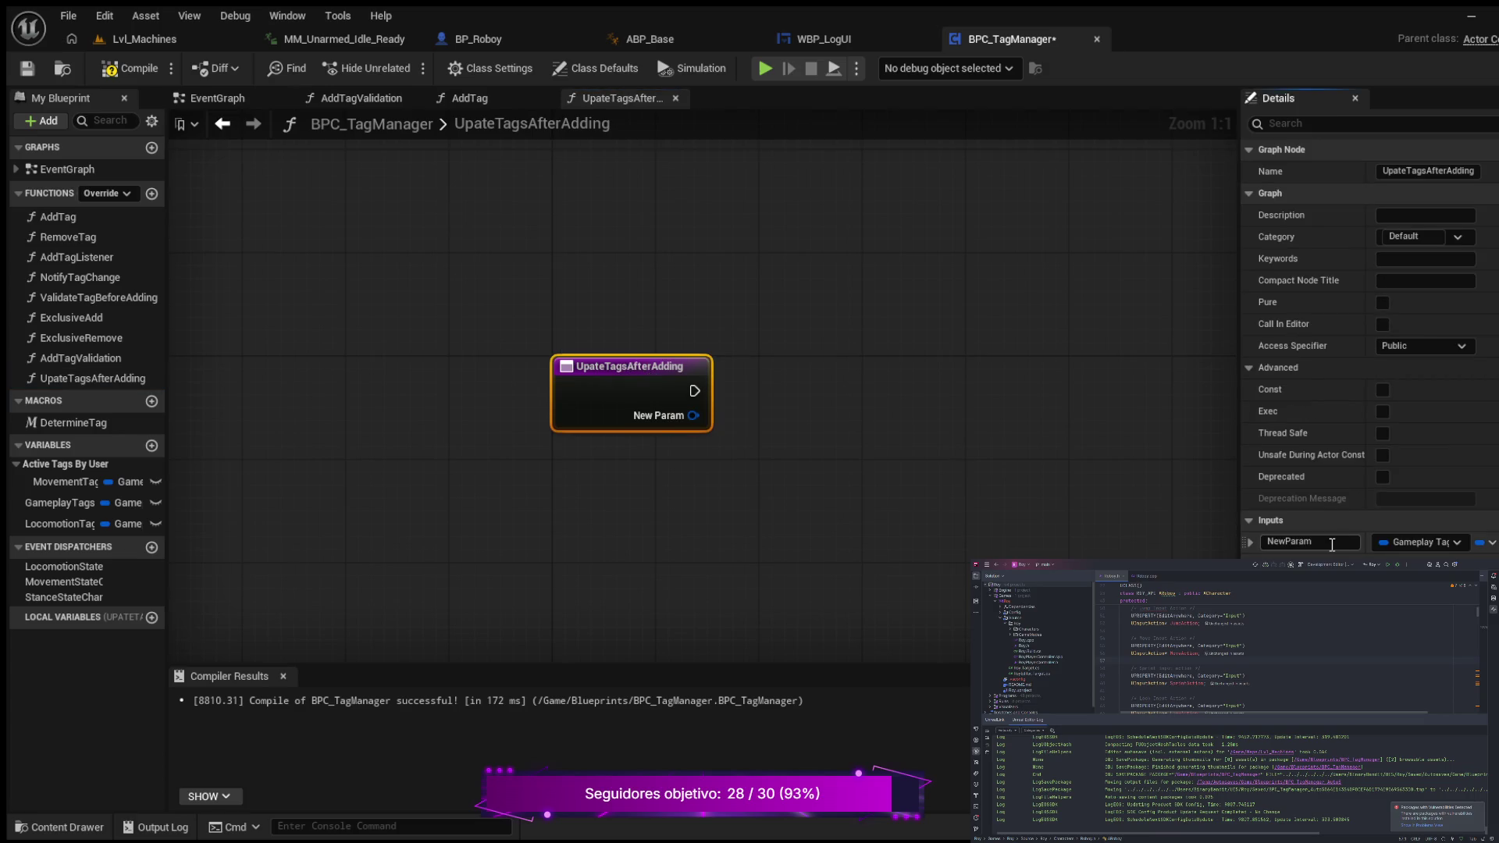
{"action": "left_click", "coordinate": [1332, 544]}
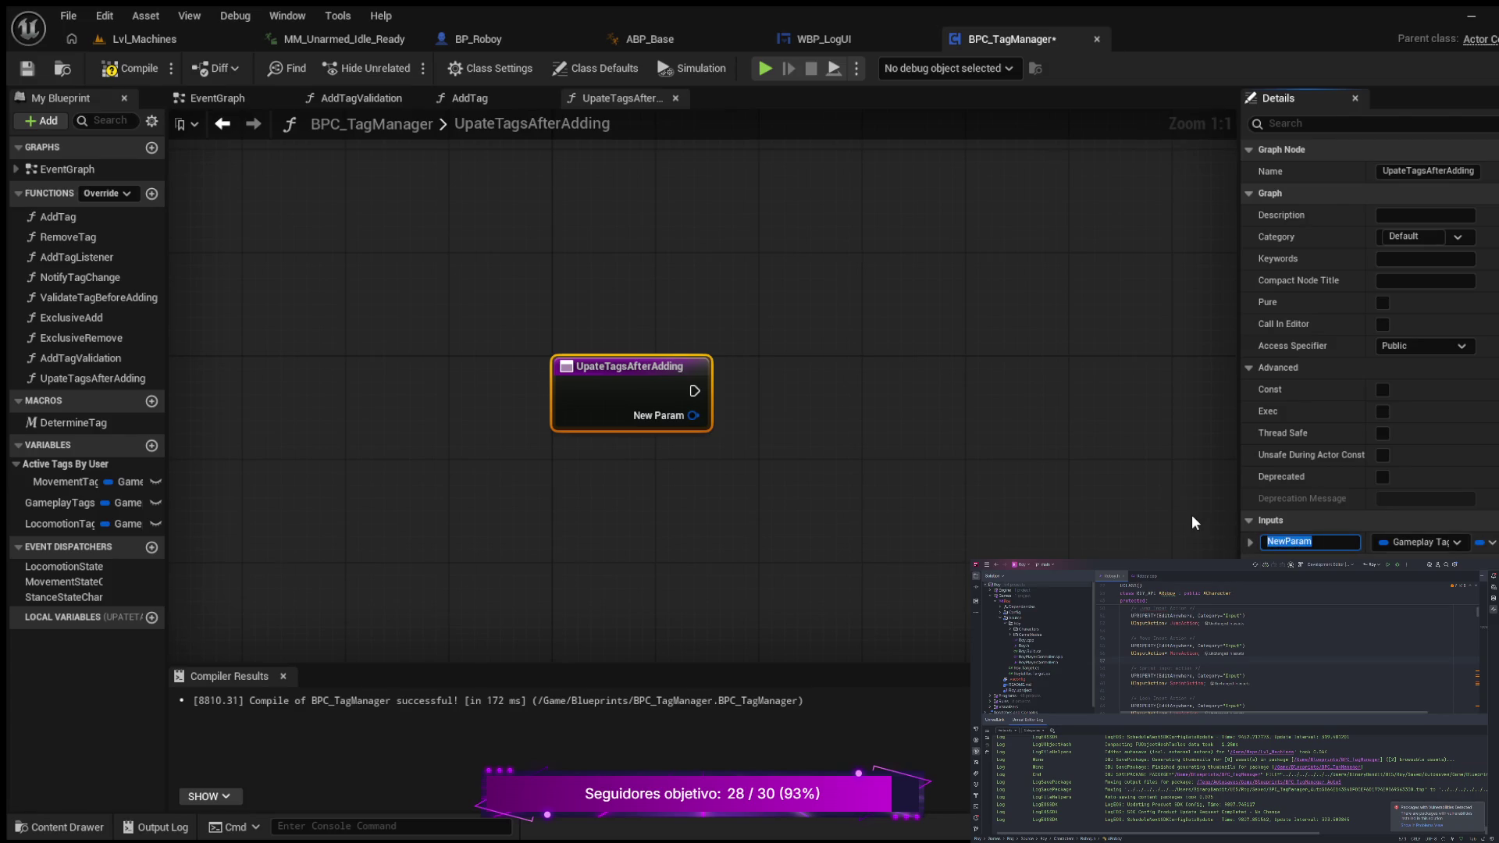
{"action": "type", "text": "Tag"}
{"action": "key", "text": "Return"}
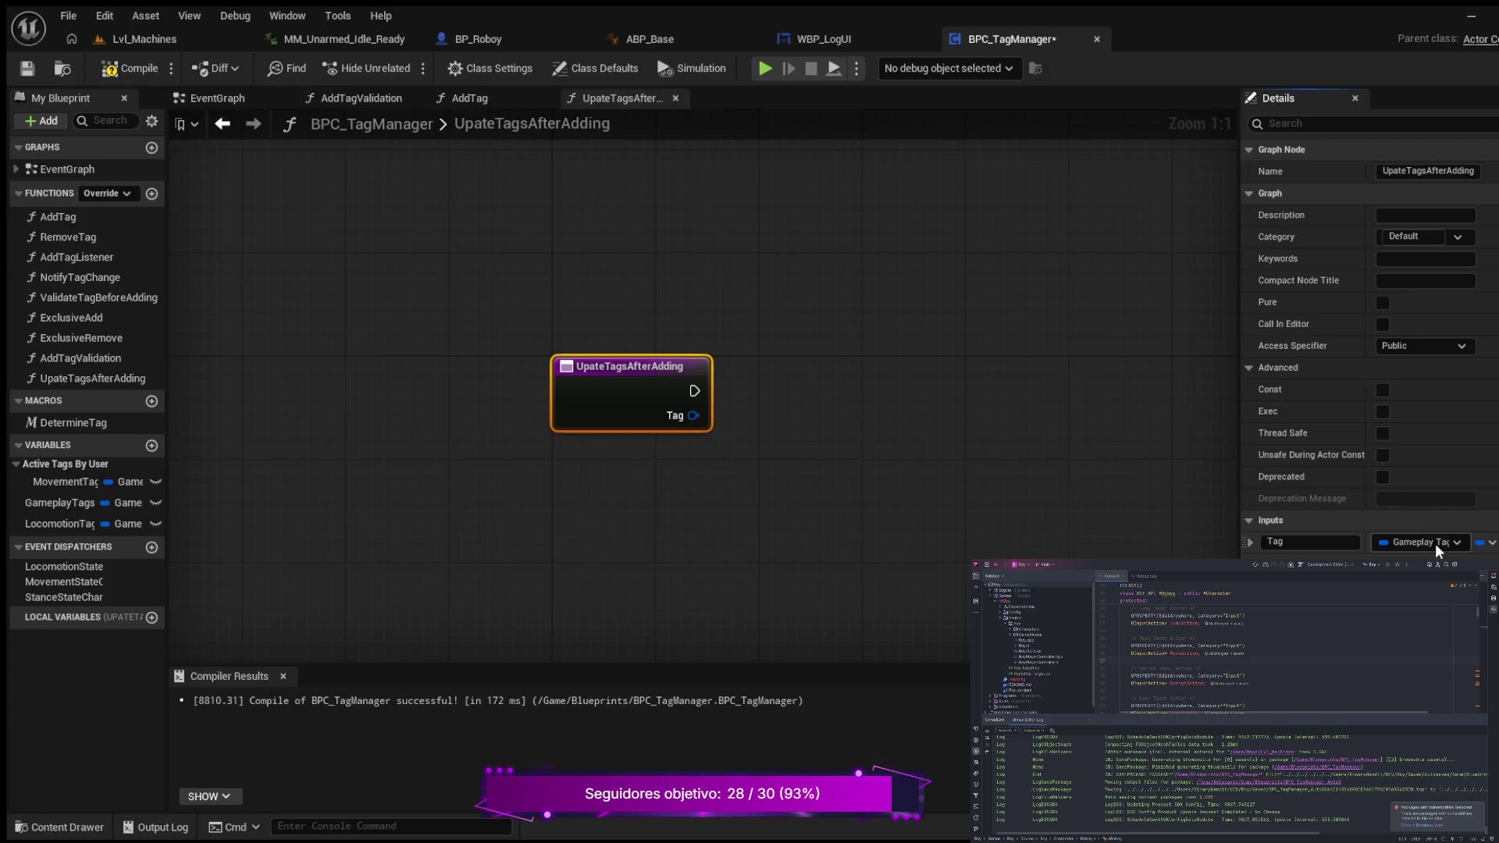
{"action": "left_click", "coordinate": [1239, 527]}
{"action": "left_click", "coordinate": [982, 520]}
{"action": "mouse_move", "coordinate": [1240, 529]}
{"action": "left_mouse_down"}
{"action": "mouse_move", "coordinate": [970, 529]}
{"action": "mouse_move", "coordinate": [1205, 542]}
{"action": "mouse_move", "coordinate": [1188, 541]}
{"action": "left_mouse_up"}
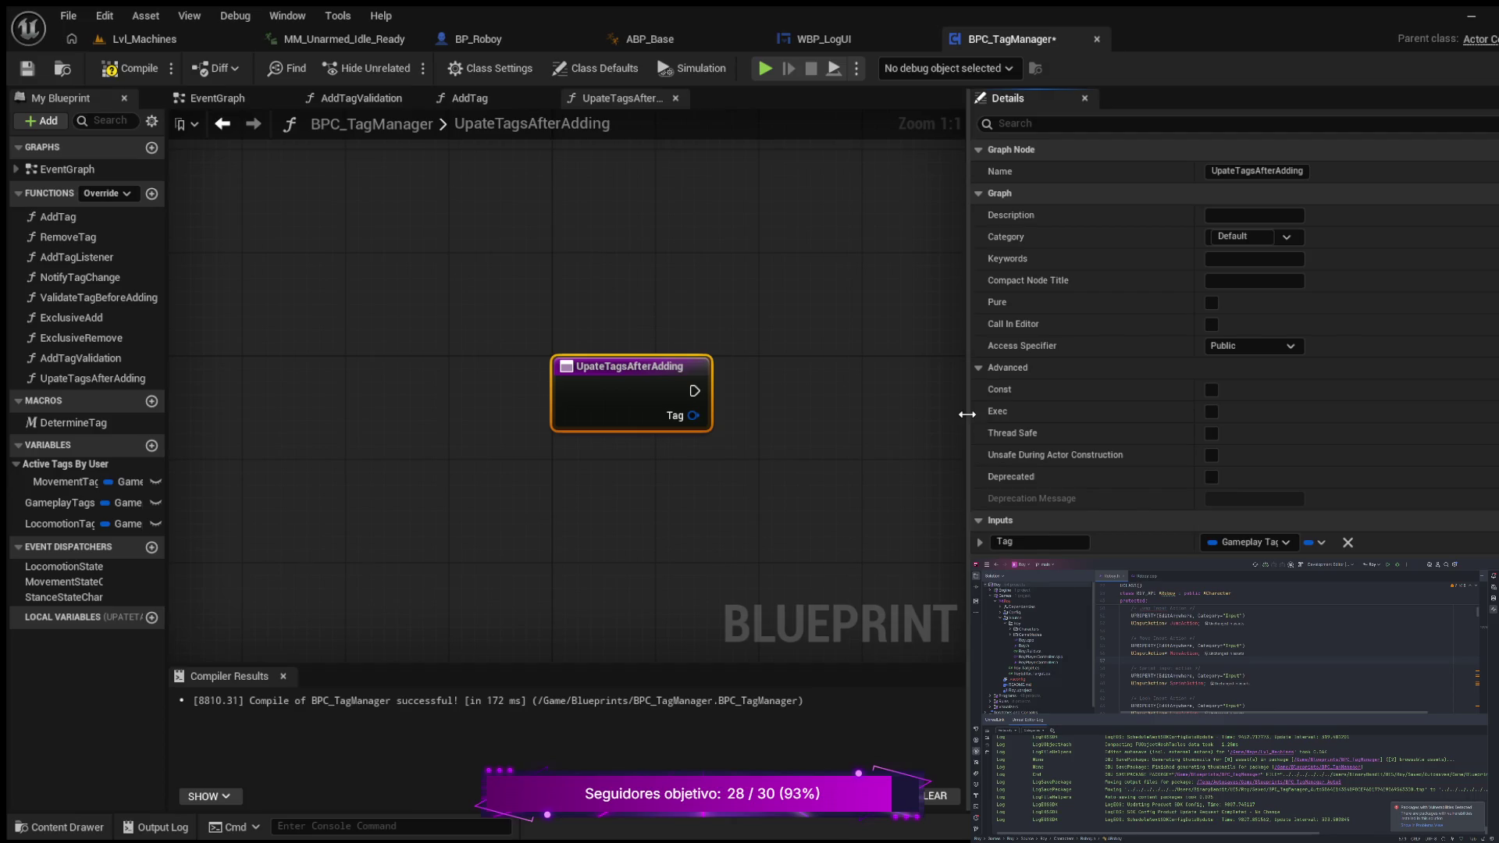
{"action": "left_click_drag", "start_coordinate": [966, 415], "coordinate": [1108, 428]}
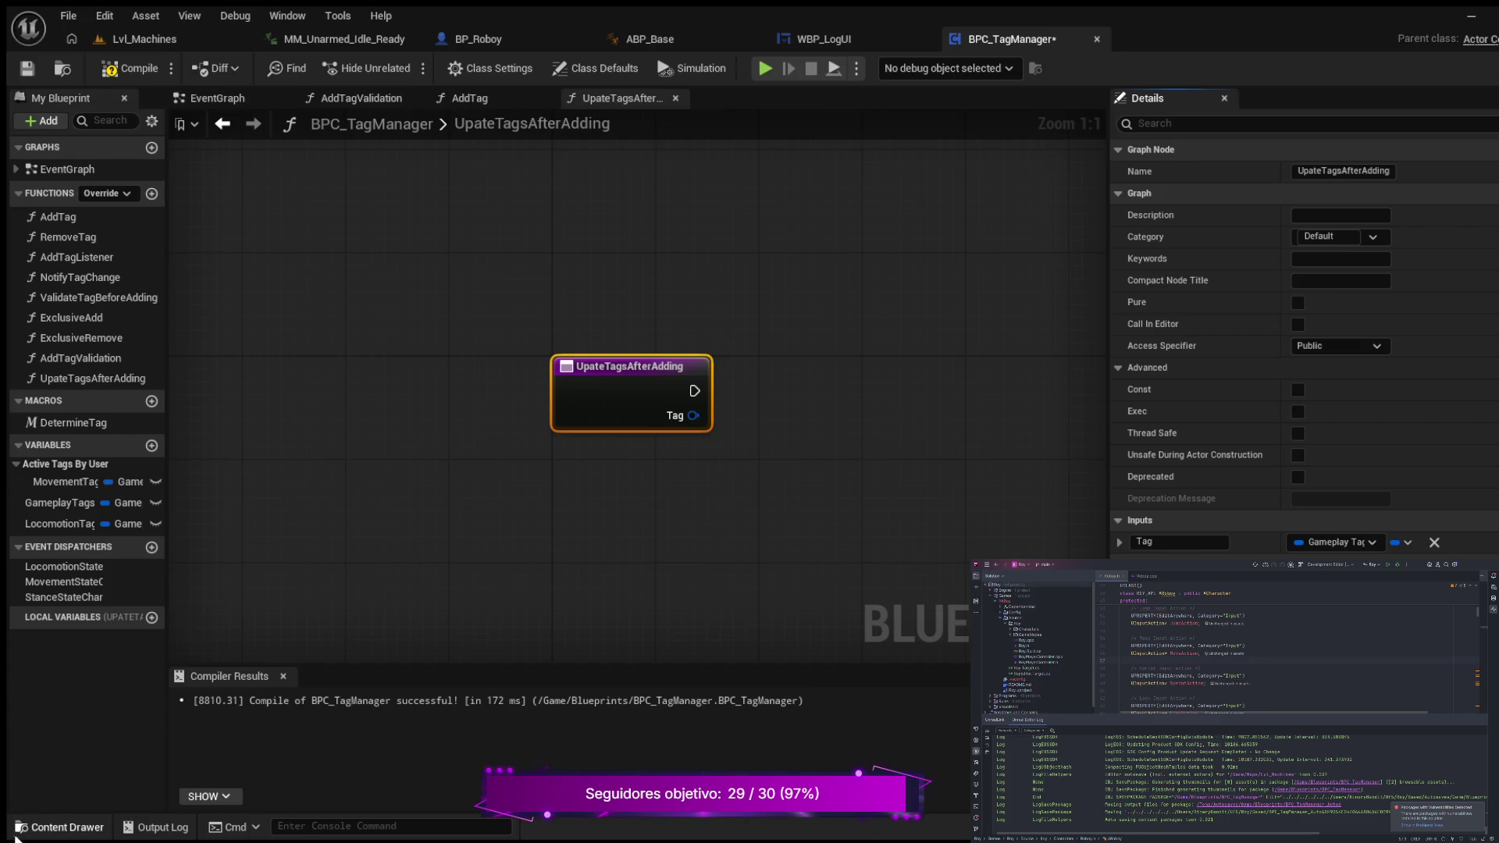
- Create a new Enumeration asset named E_SingleTagCategory in the Animations folder
{"action": "left_click", "coordinate": [58, 826]}
{"action": "left_click", "coordinate": [515, 769]}
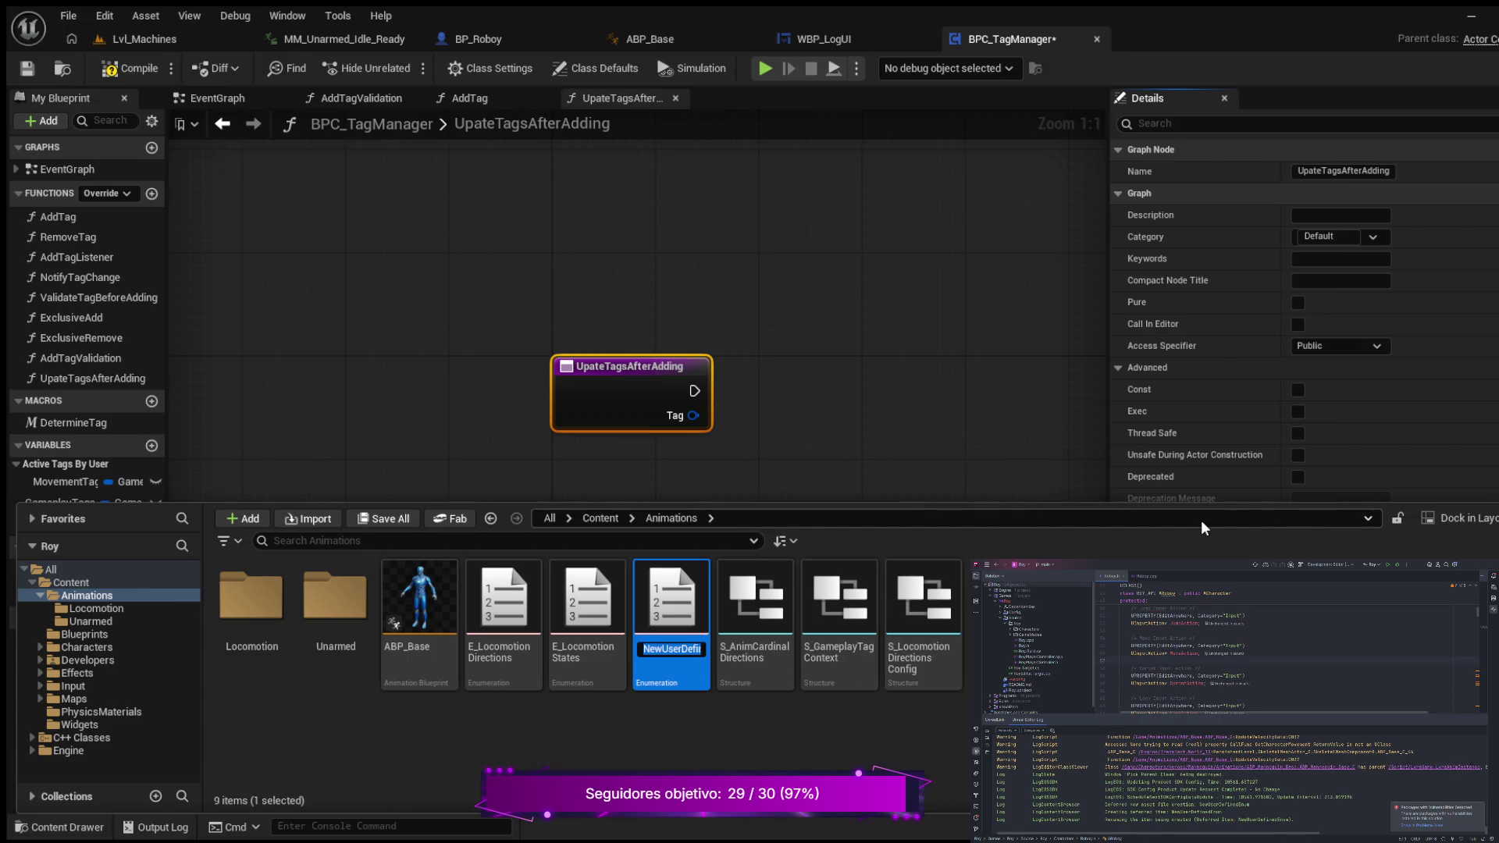
{"action": "type", "text": "E"}
{"action": "type", "text": "_S"}
{"action": "type", "text": "ngle"}
{"action": "type", "text": "ag"}
{"action": "type", "text": "Category"}
{"action": "key", "text": "Return"}
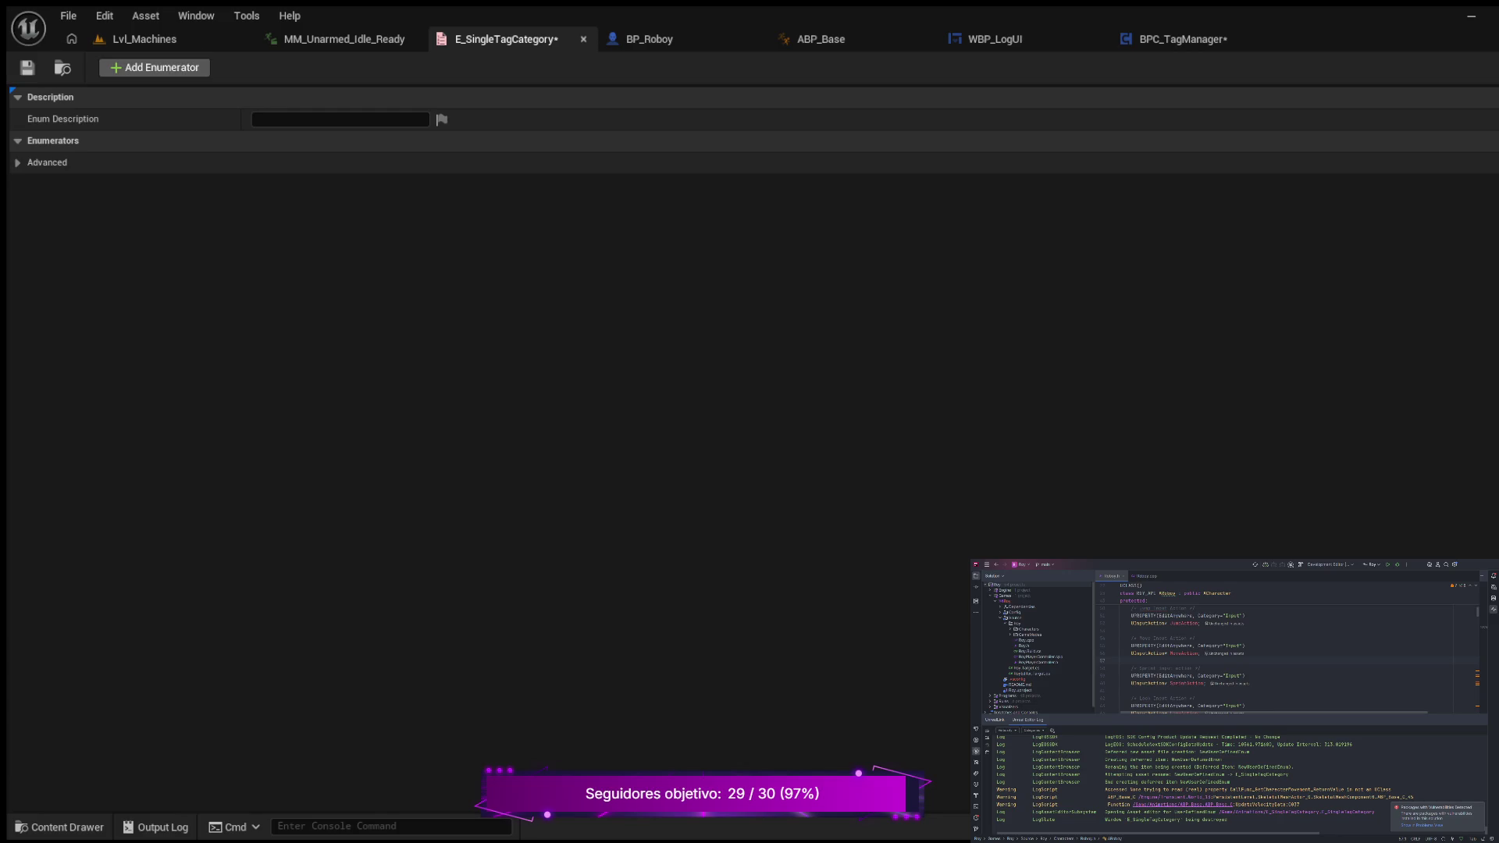
- Add three enumerator entries to E_SingleTagCategory
{"action": "left_click", "coordinate": [47, 162]}
{"action": "left_click", "coordinate": [47, 162]}
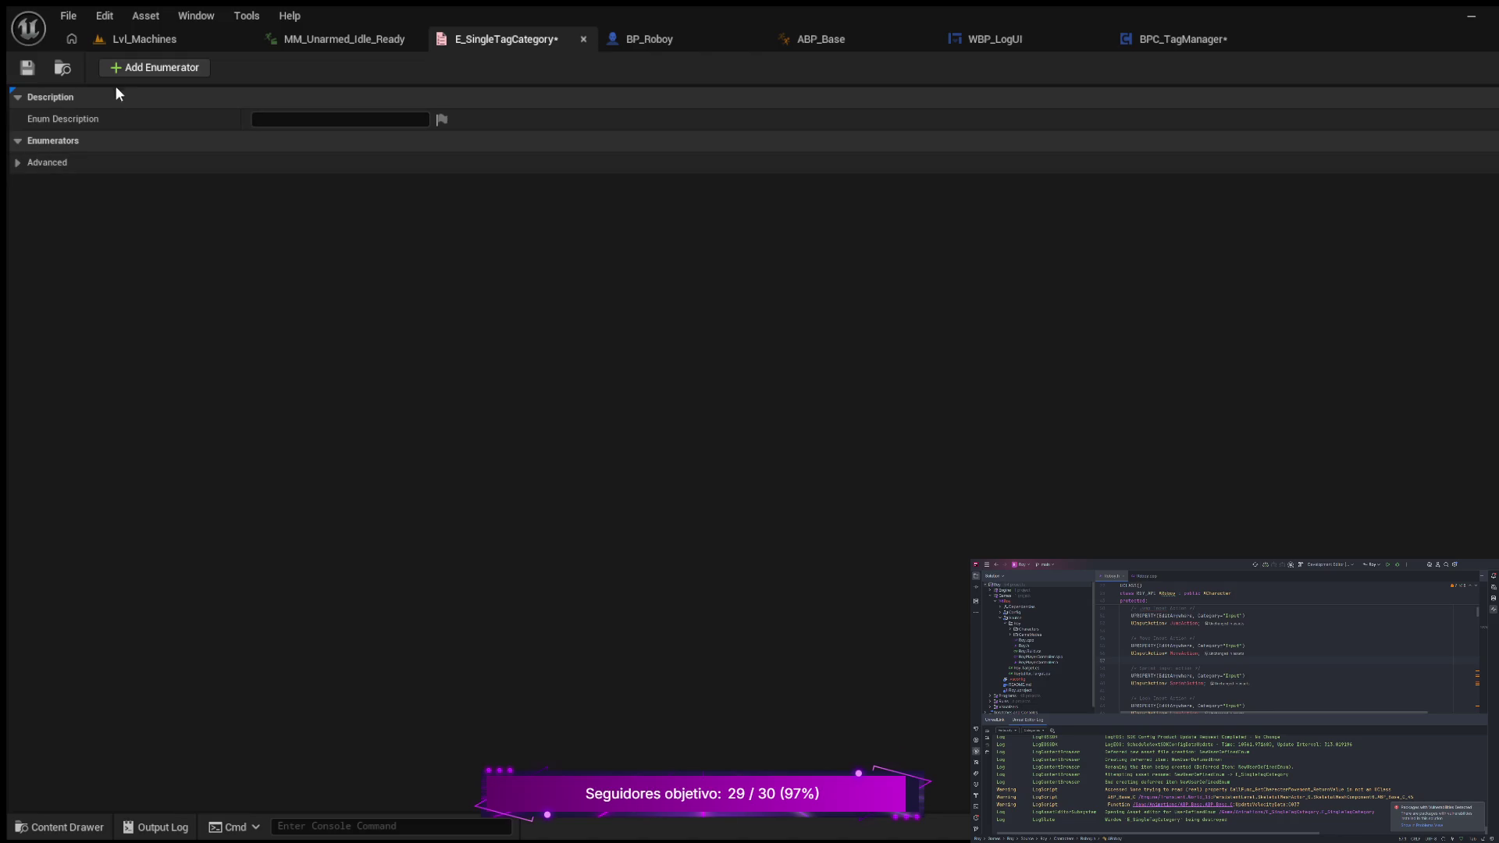
{"action": "left_click", "coordinate": [129, 67]}
{"action": "left_click", "coordinate": [132, 69]}
{"action": "left_click", "coordinate": [132, 69]}
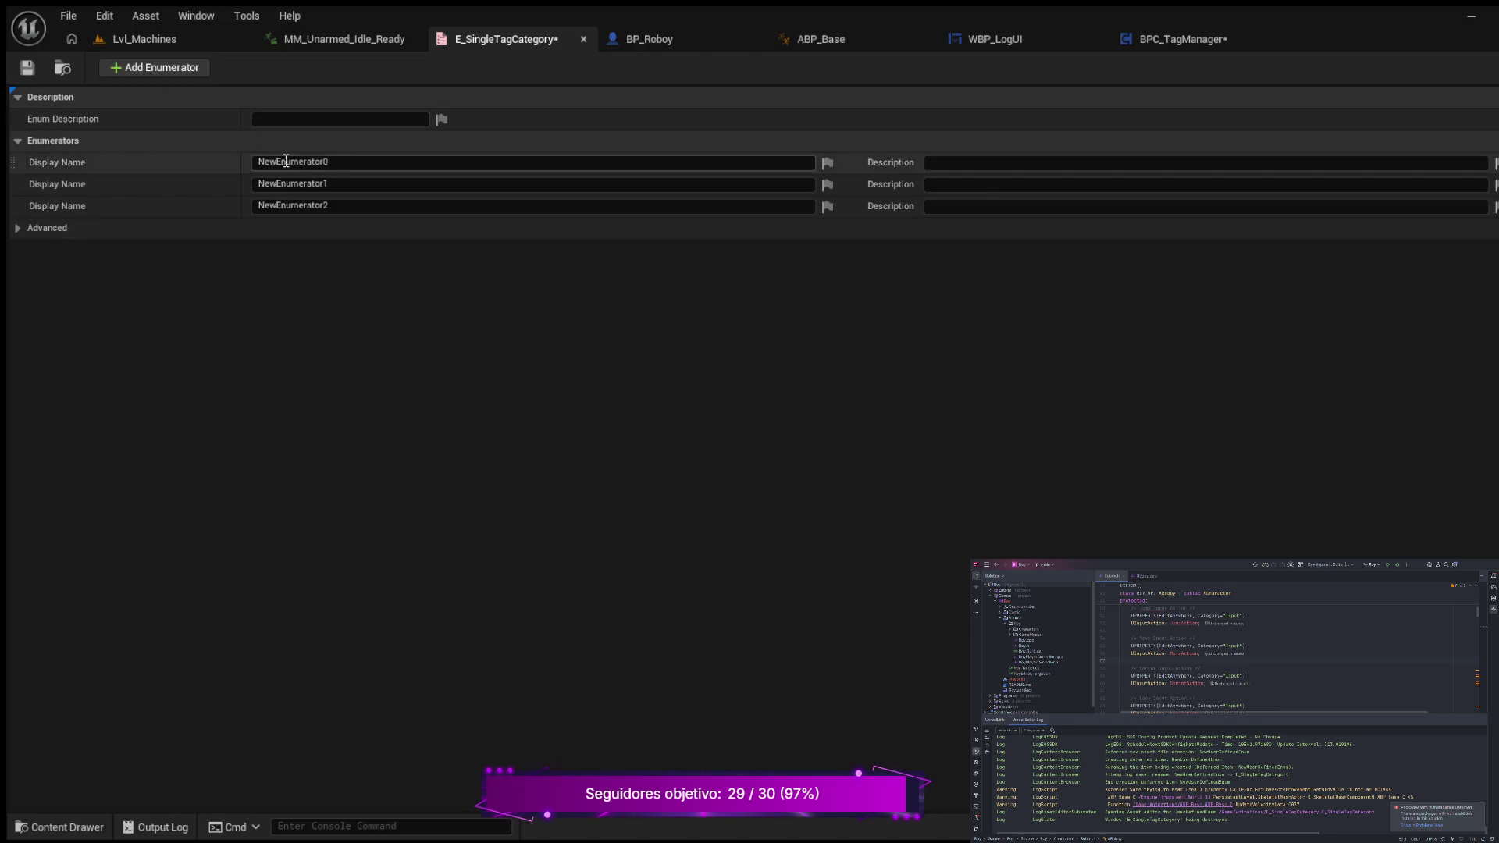
- Name the entries Locomotion, Movement and Stance, save the enum, and return to BPC_TagManager
{"action": "left_click", "coordinate": [359, 164]}
{"action": "double_click", "coordinate": [360, 167]}
{"action": "type", "text": "Locomo"}
{"action": "type", "text": "tion"}
{"action": "key", "text": "Return"}
{"action": "double_click", "coordinate": [313, 185]}
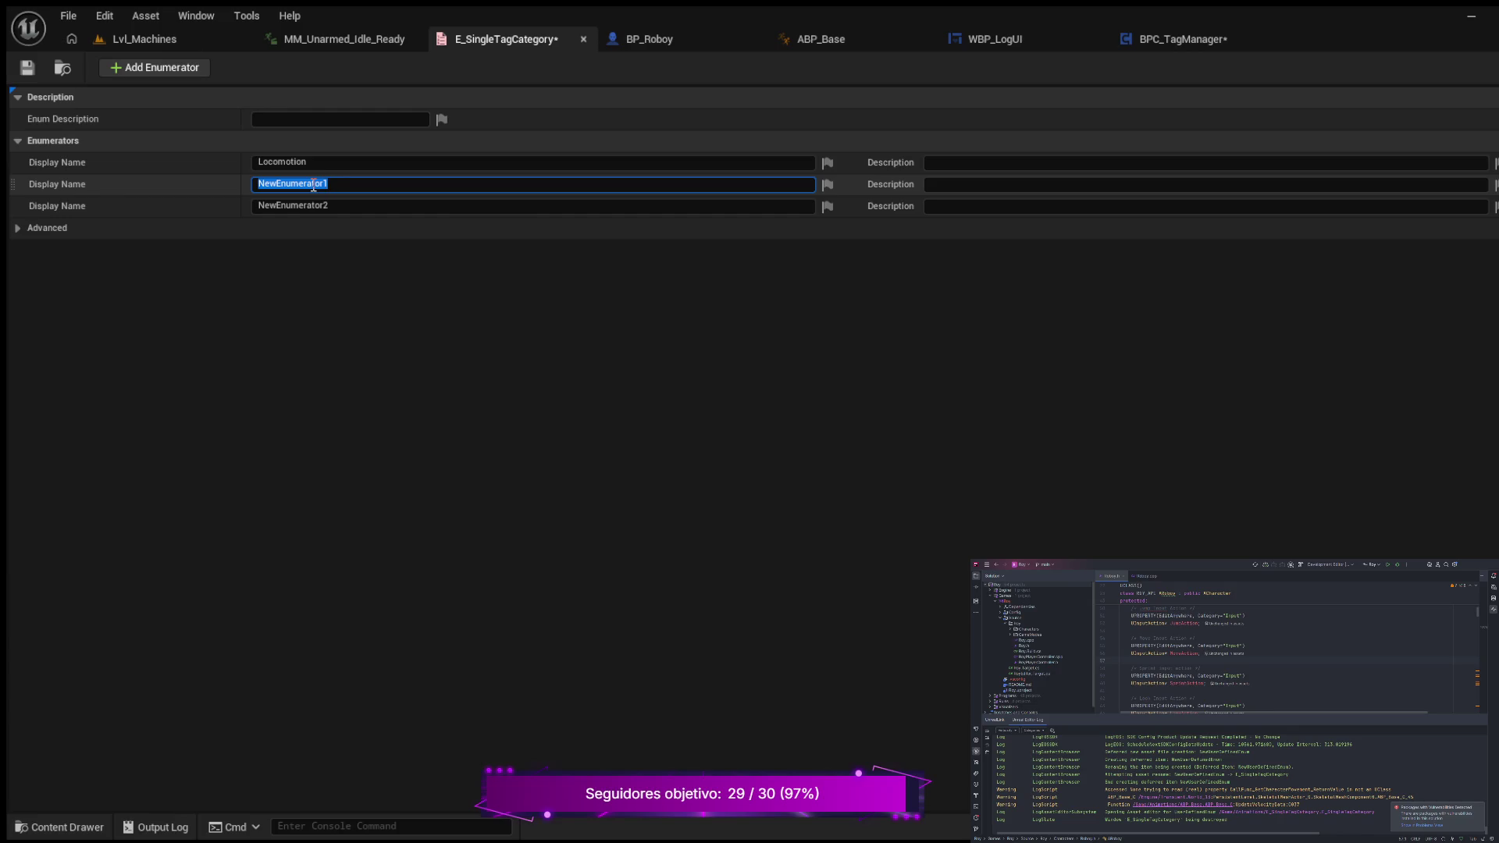
{"action": "type", "text": "Movement"}
{"action": "key", "text": "Return"}
{"action": "double_click", "coordinate": [286, 206]}
{"action": "type", "text": "S"}
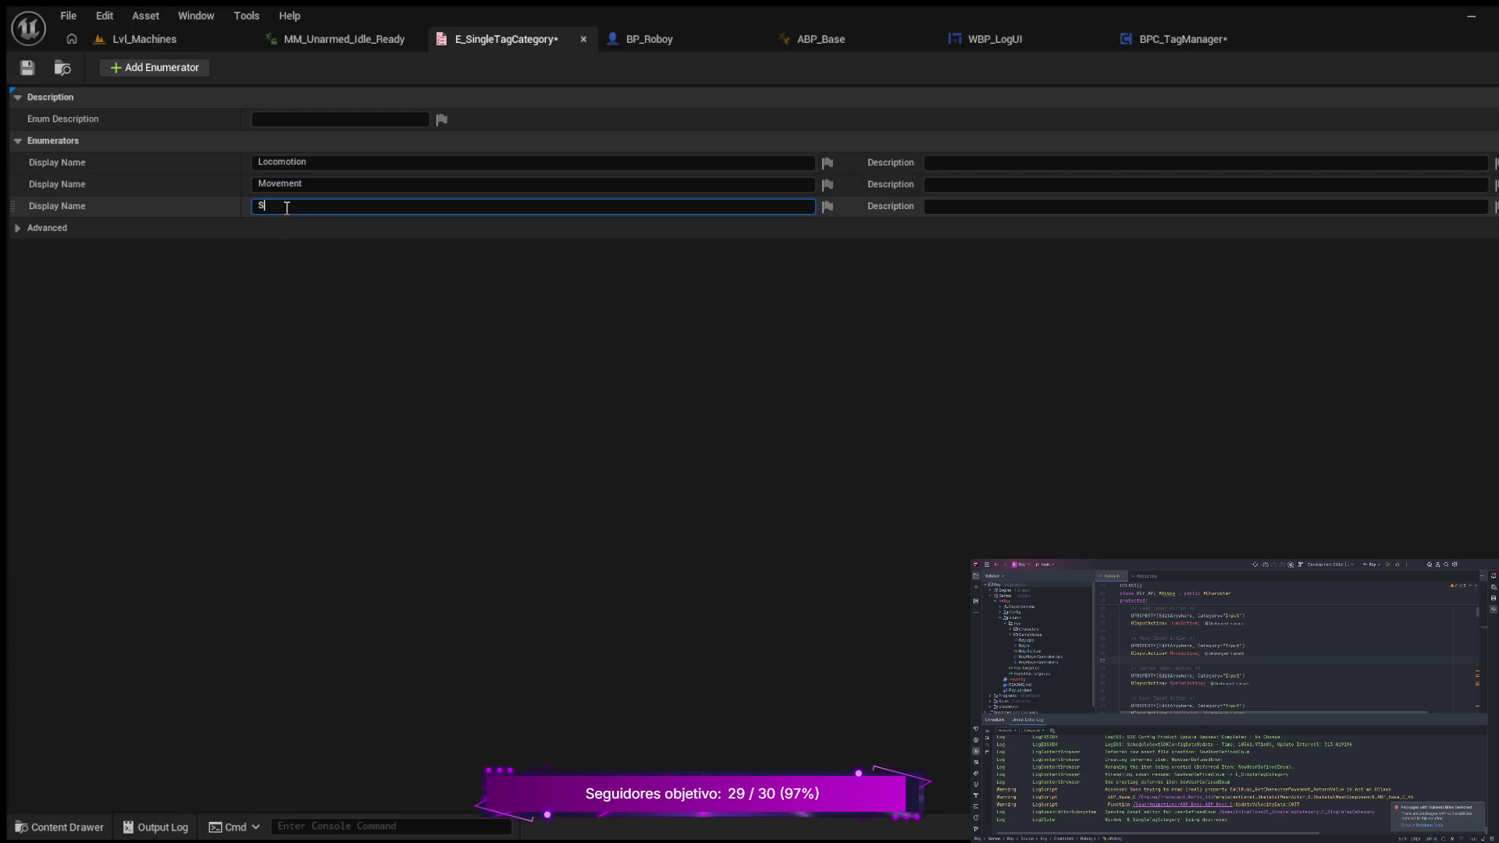
{"action": "type", "text": "tance"}
{"action": "key", "text": "Return"}
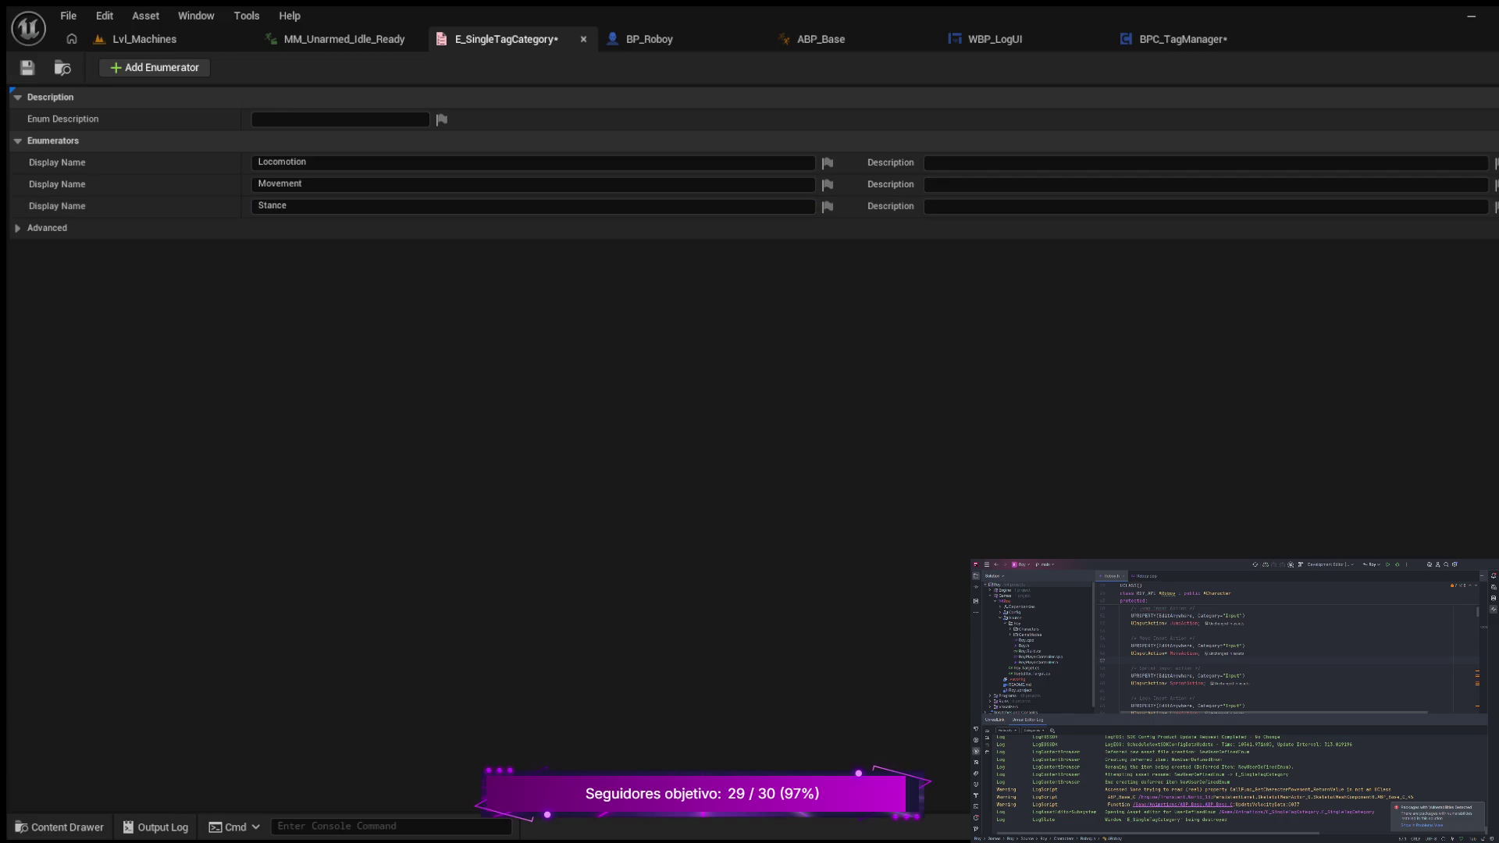
{"action": "left_click", "coordinate": [28, 67]}
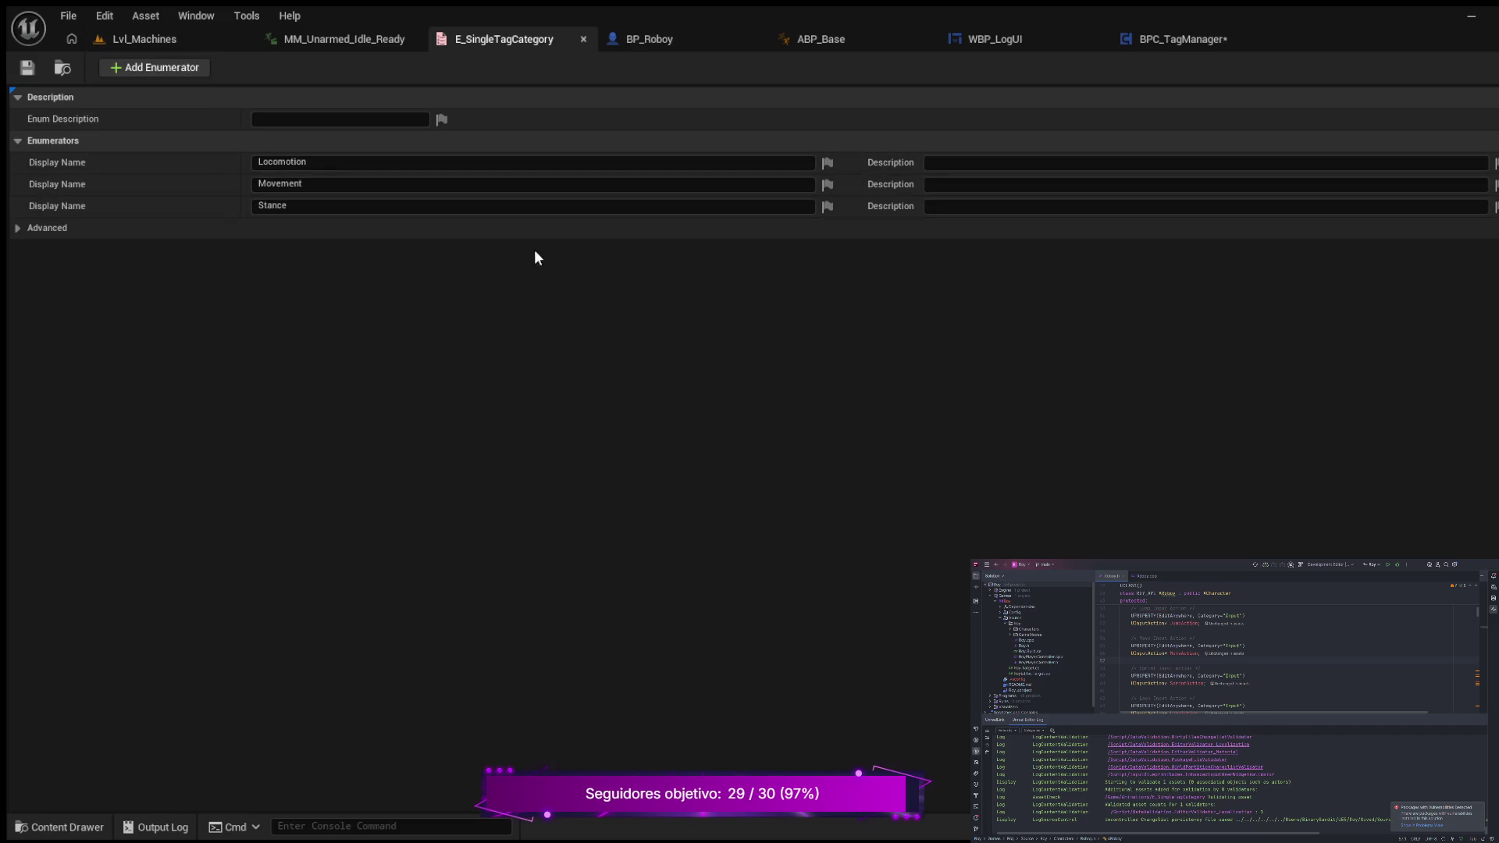
{"action": "left_click", "coordinate": [1182, 49]}
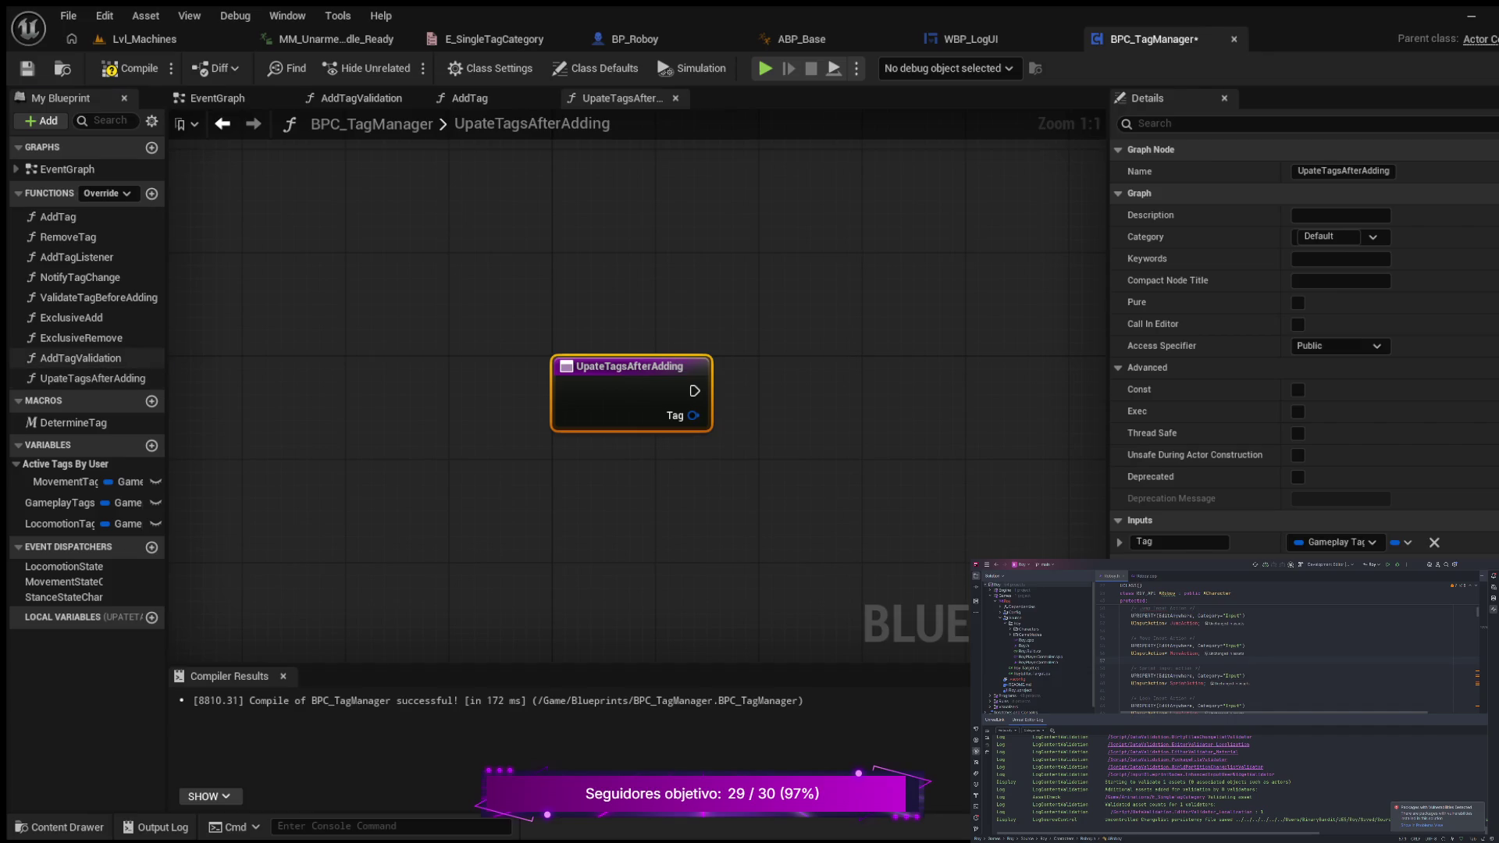
- Open the AddTagValidation function graph and pan to its Determine Tag and Branch nodes
{"action": "double_click", "coordinate": [81, 358]}
{"action": "mouse_move", "coordinate": [349, 380]}
{"action": "left_mouse_down"}
{"action": "mouse_move", "coordinate": [414, 235]}
{"action": "mouse_move", "coordinate": [174, 230]}
{"action": "mouse_move", "coordinate": [554, 229]}
{"action": "left_mouse_up"}
- Select the AddTagValidation entry node and check that each Return Node's Tag Category shows Locomotion
{"action": "left_click", "coordinate": [367, 363]}
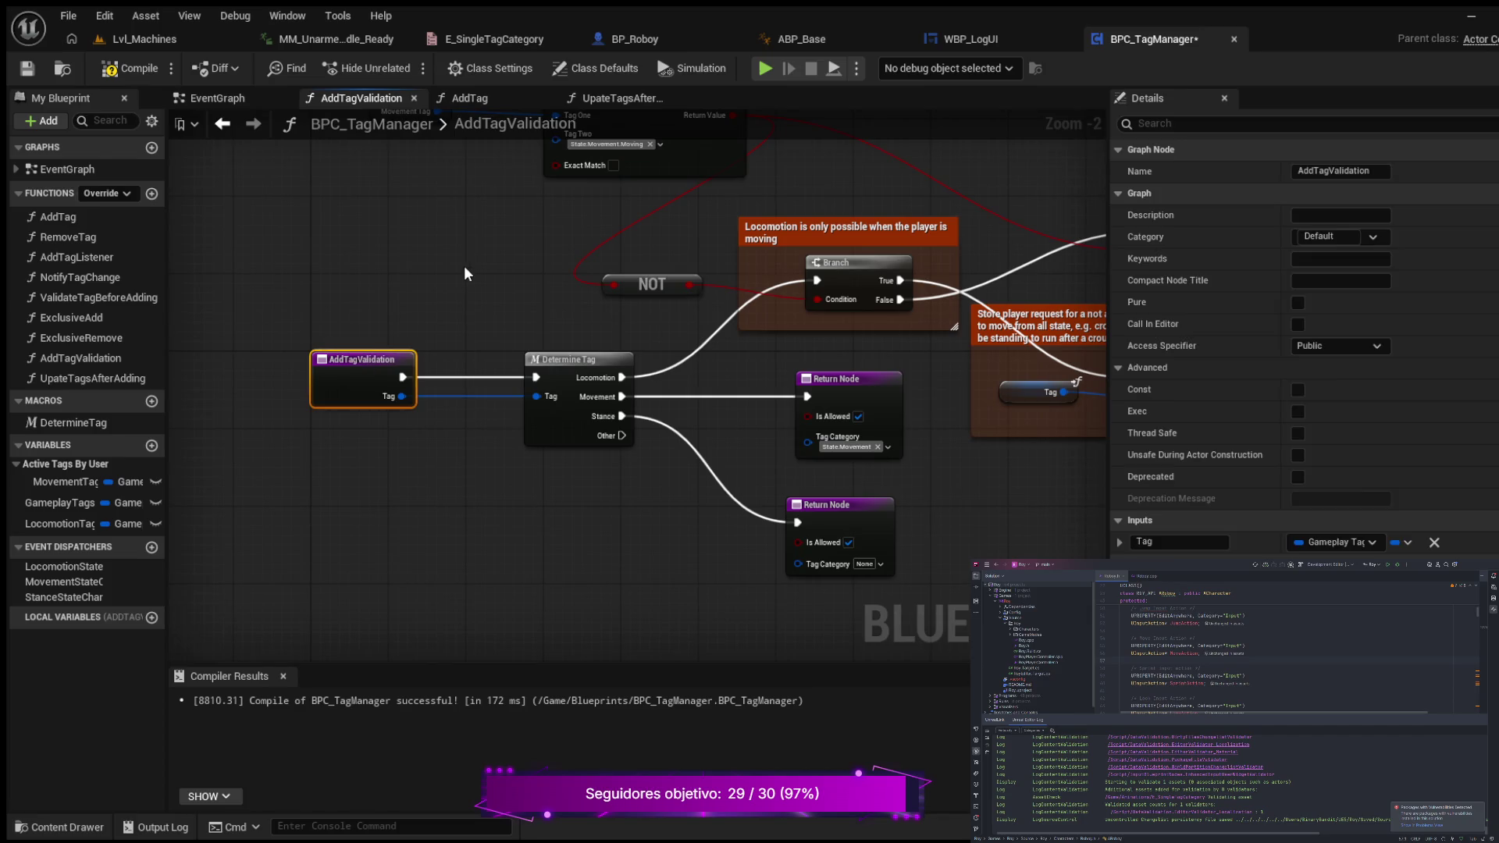
{"action": "left_click_drag", "start_coordinate": [463, 266], "coordinate": [324, 268]}
{"action": "left_click_drag", "start_coordinate": [485, 369], "coordinate": [334, 395]}
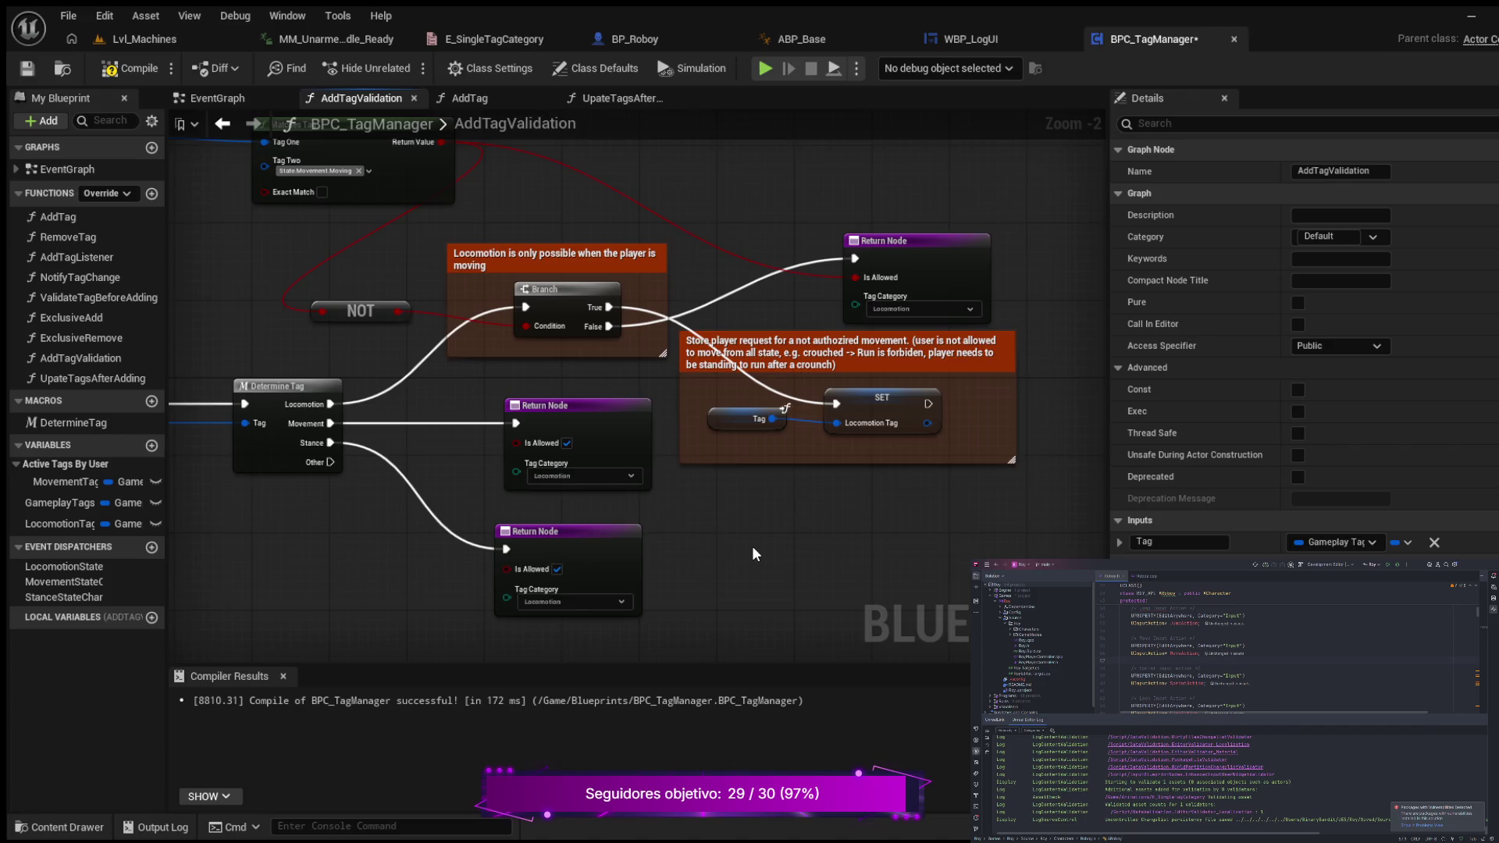
{"action": "left_click_drag", "start_coordinate": [752, 545], "coordinate": [859, 561]}
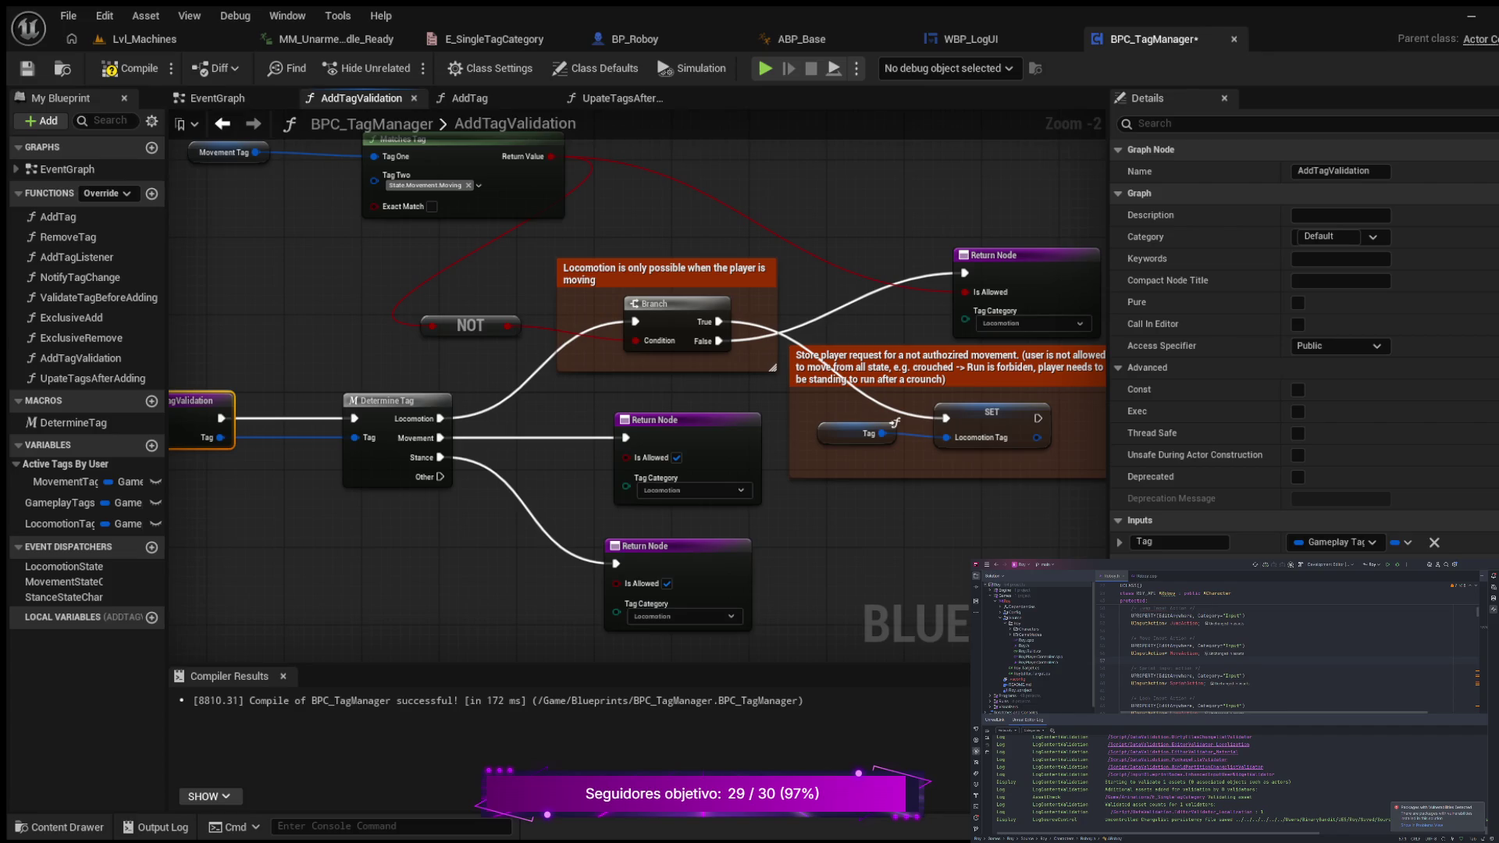
{"action": "mouse_move", "coordinate": [437, 523]}
{"action": "left_mouse_down"}
{"action": "mouse_move", "coordinate": [392, 523]}
{"action": "mouse_move", "coordinate": [409, 557]}
{"action": "mouse_move", "coordinate": [392, 547]}
{"action": "mouse_move", "coordinate": [387, 565]}
{"action": "left_mouse_up"}
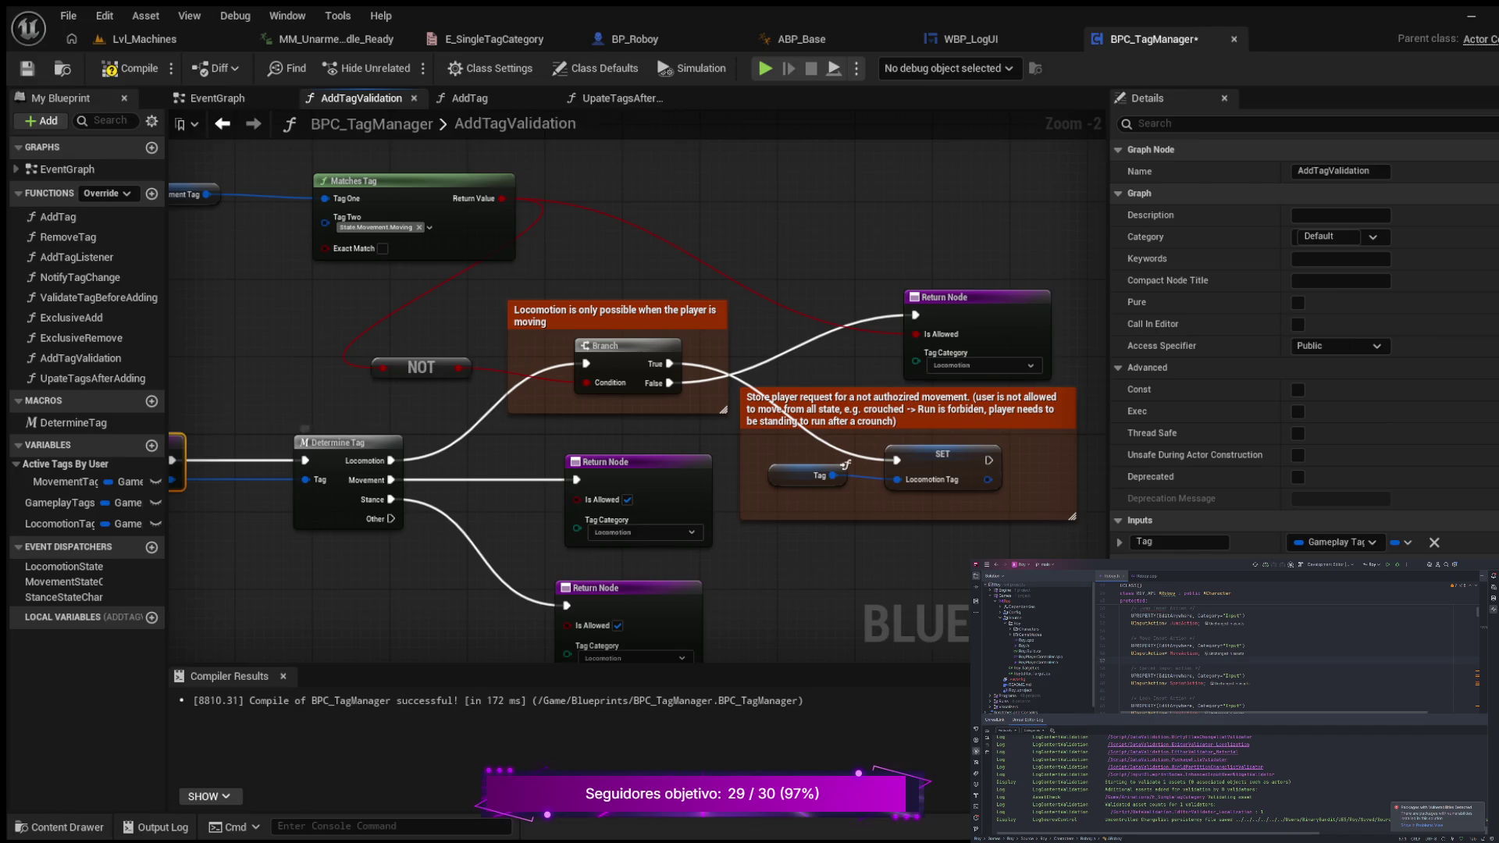
- Zoom and pan to the Stance return node, then drag the Details splitter right
{"action": "scroll", "coordinate": [750, 480], "scroll_direction": "down", "scroll_amount": 1}
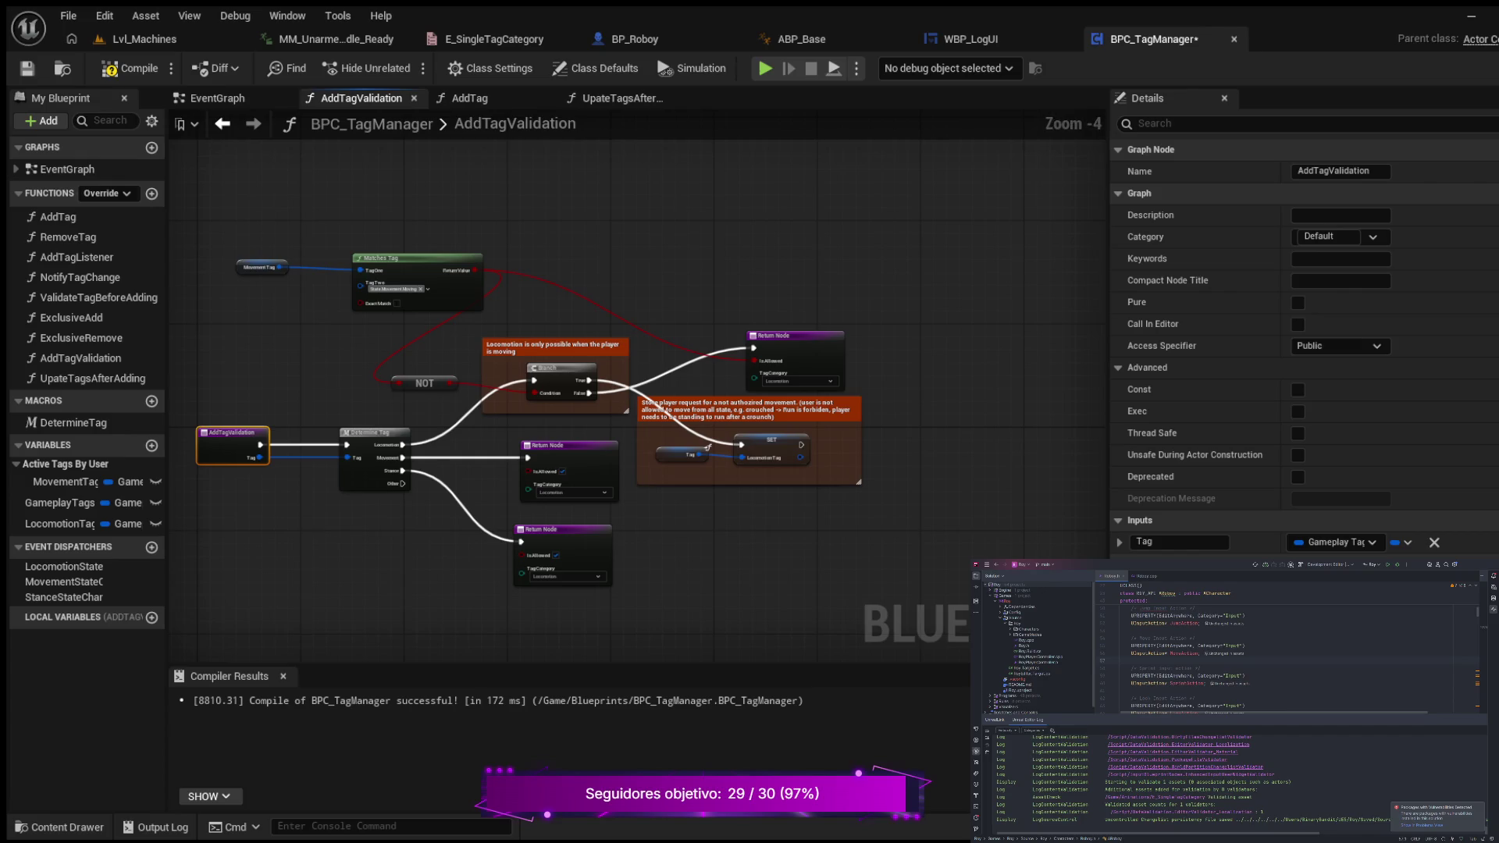
{"action": "scroll", "coordinate": [749, 479], "scroll_direction": "down", "scroll_amount": 1}
{"action": "scroll", "coordinate": [750, 472], "scroll_direction": "up", "scroll_amount": 4}
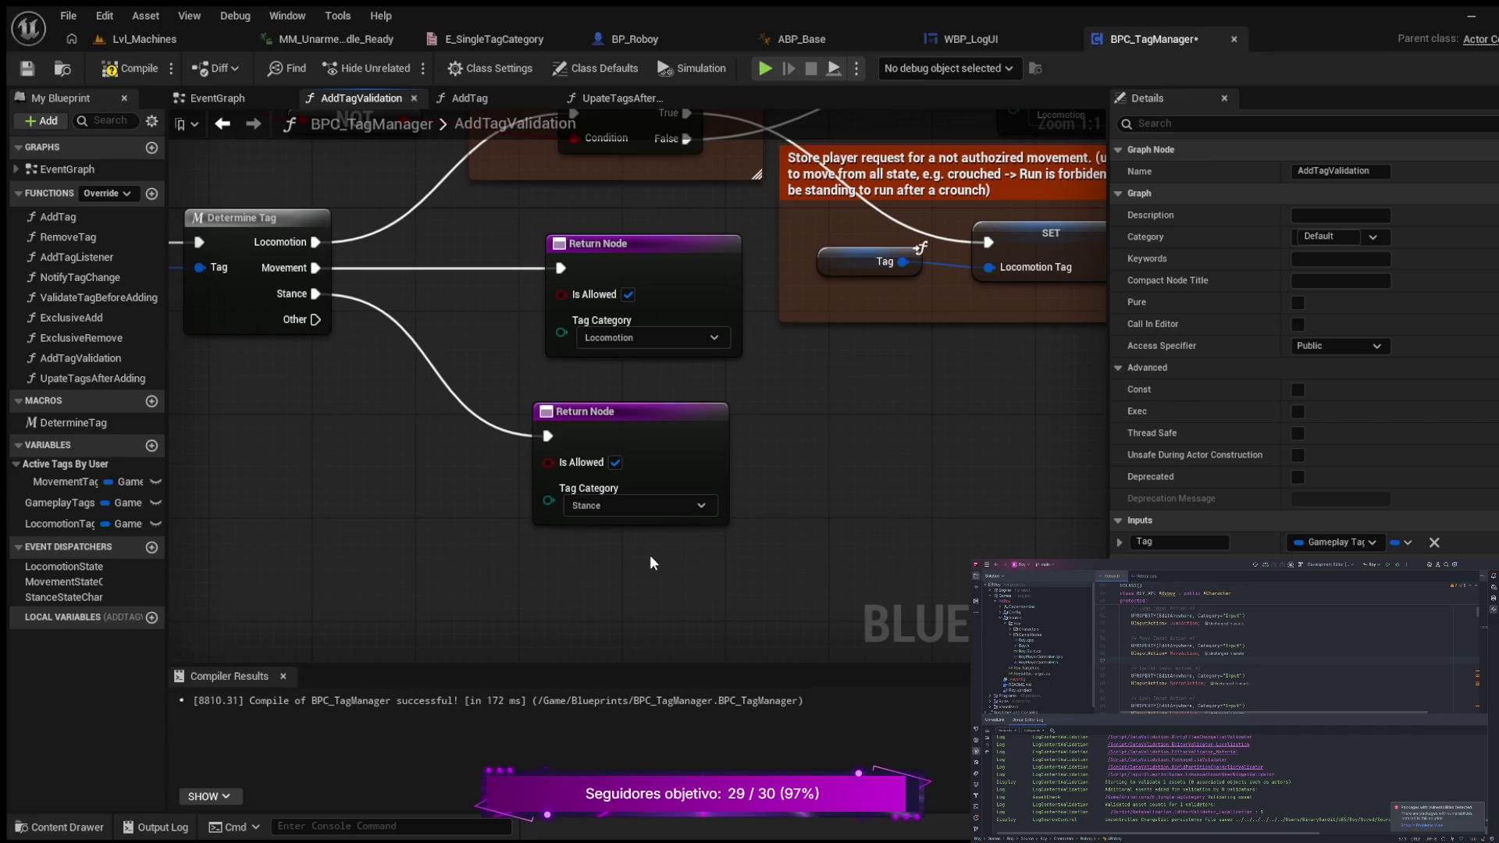
{"action": "mouse_move", "coordinate": [826, 442]}
{"action": "left_mouse_down"}
{"action": "mouse_move", "coordinate": [886, 535]}
{"action": "mouse_move", "coordinate": [856, 492]}
{"action": "mouse_move", "coordinate": [809, 493]}
{"action": "left_mouse_up"}
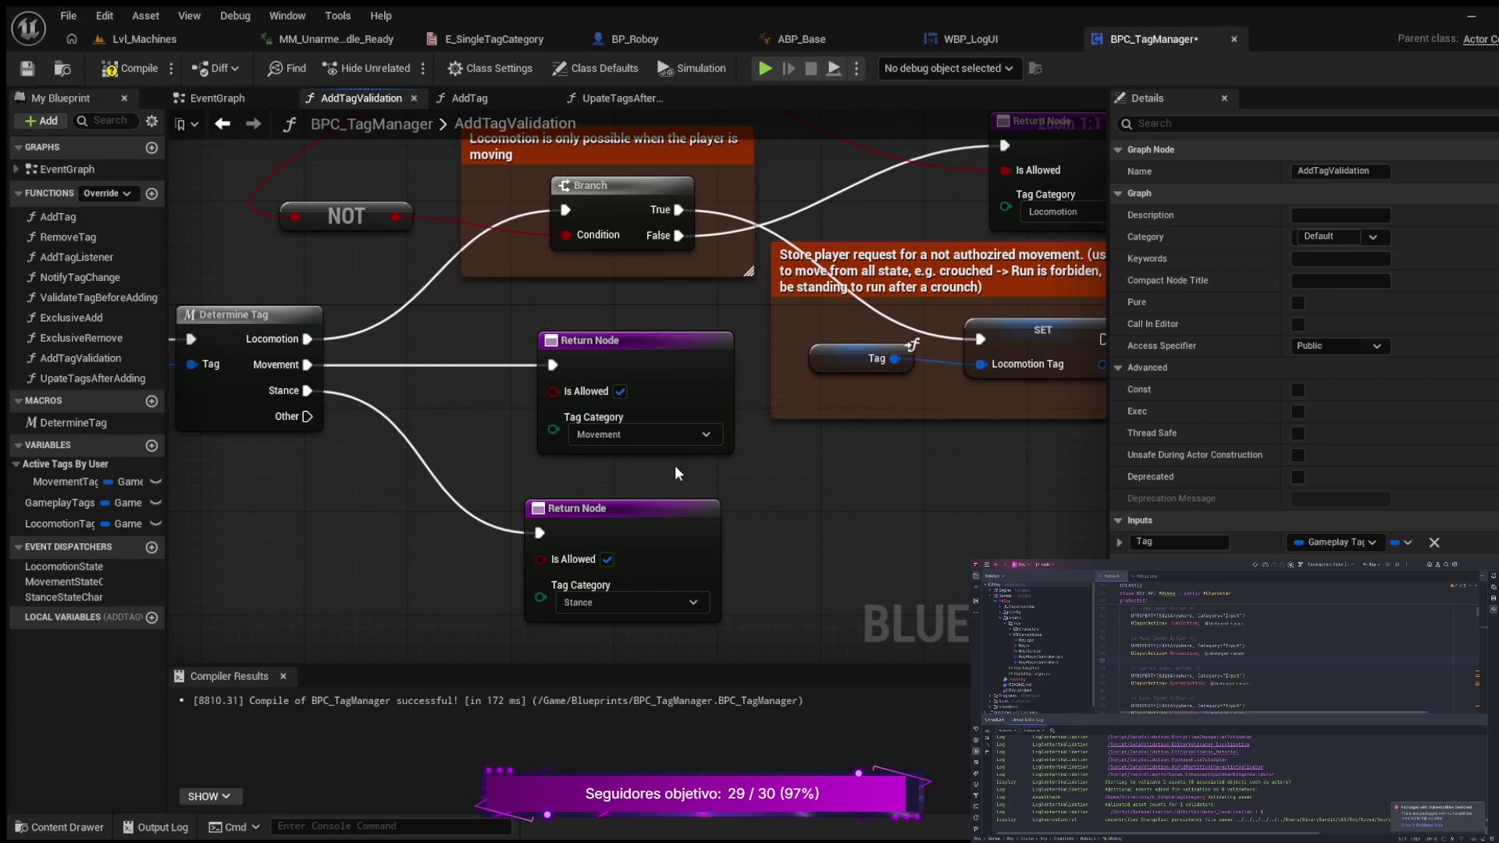
{"action": "mouse_move", "coordinate": [888, 471]}
{"action": "left_mouse_down"}
{"action": "mouse_move", "coordinate": [796, 494]}
{"action": "mouse_move", "coordinate": [846, 517]}
{"action": "left_mouse_up"}
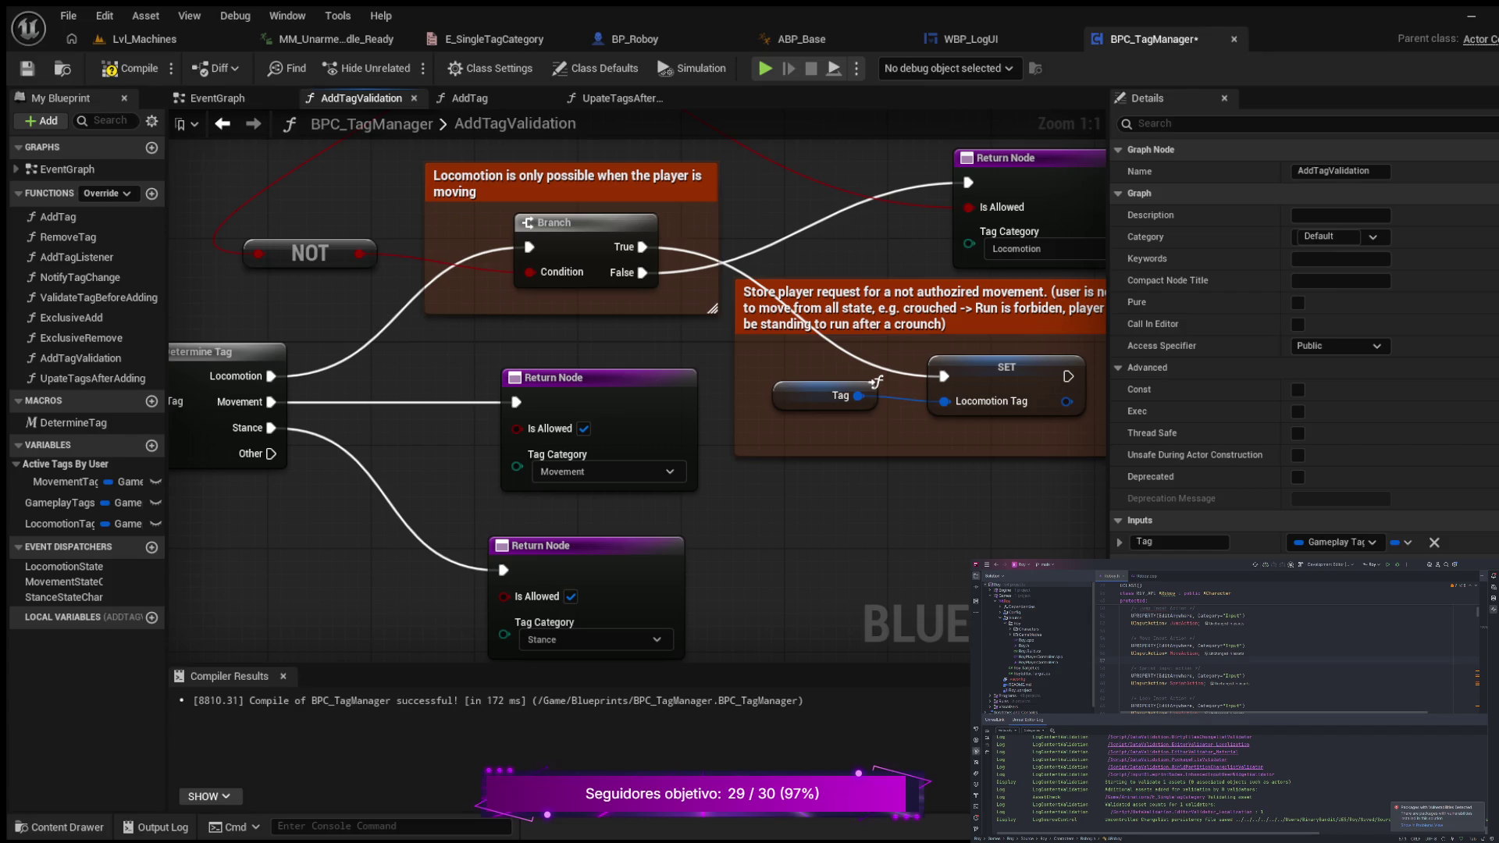
{"action": "scroll", "coordinate": [850, 496], "scroll_direction": "down", "scroll_amount": 1}
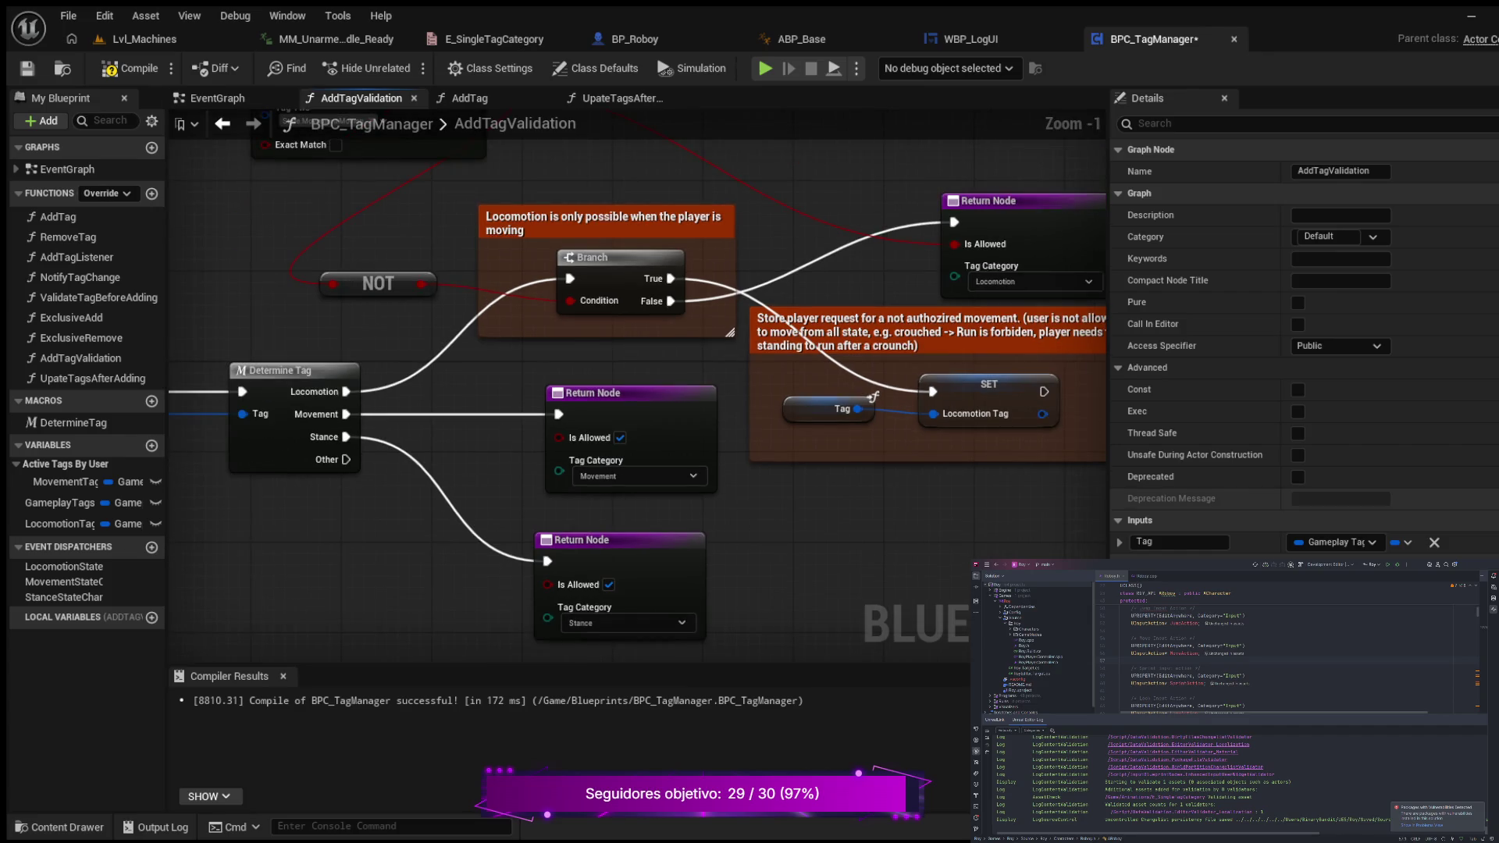
{"action": "left_click_drag", "start_coordinate": [1108, 472], "coordinate": [1266, 473]}
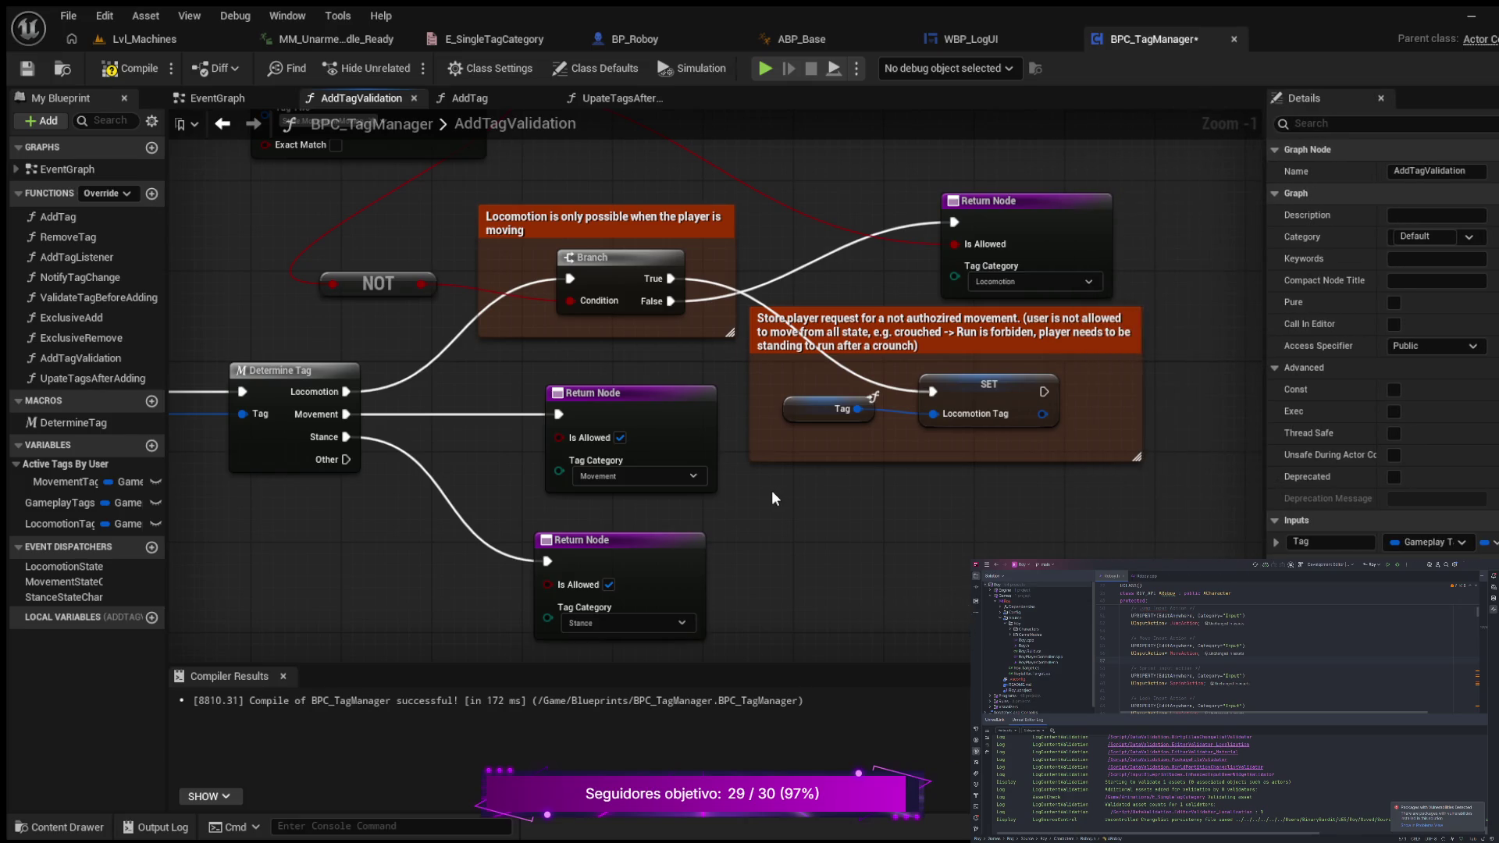
{"action": "left_click_drag", "start_coordinate": [772, 492], "coordinate": [856, 573]}
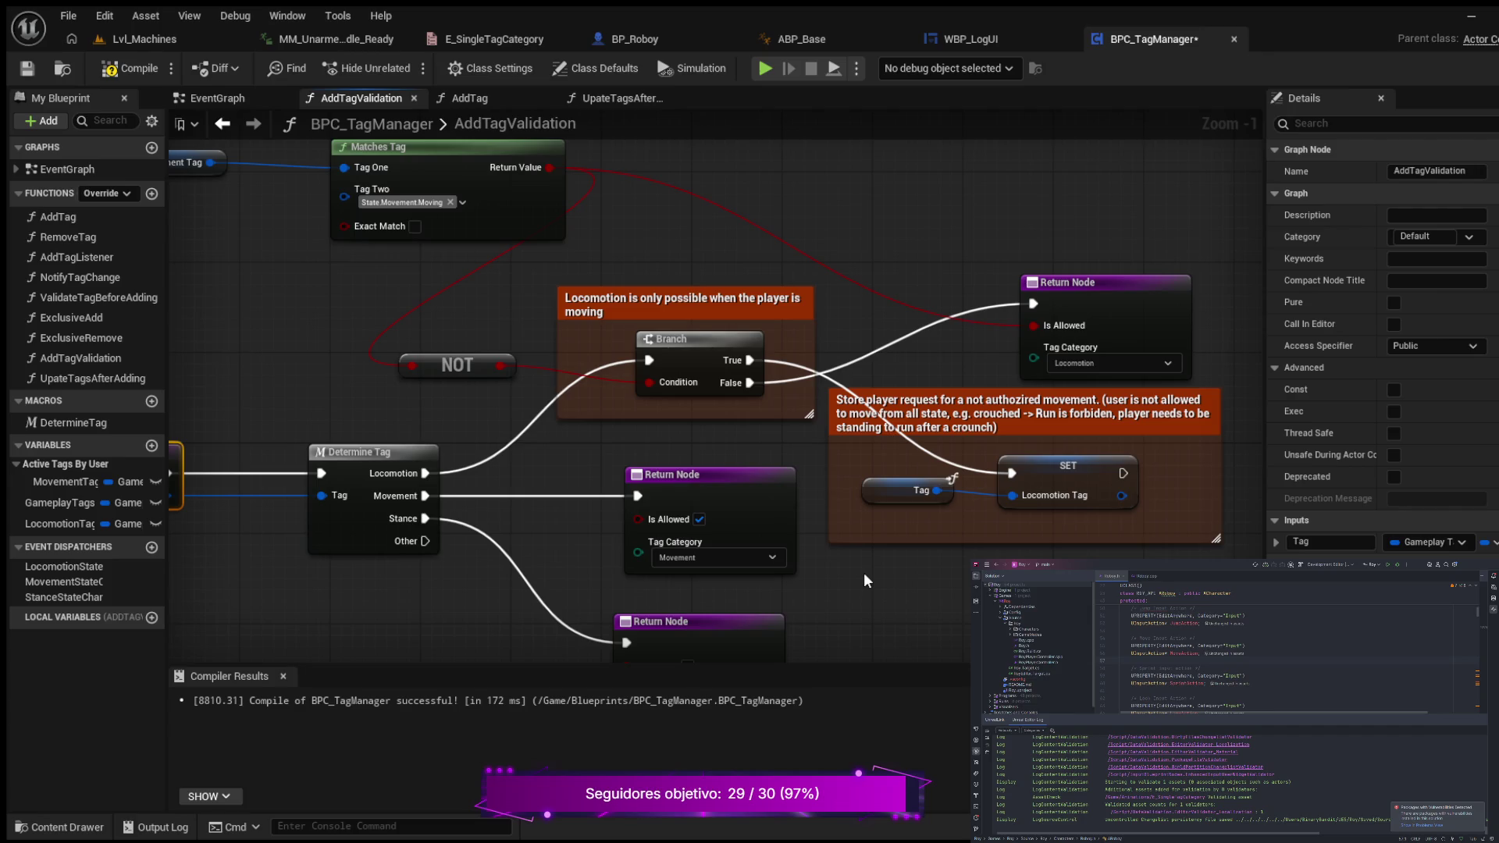
{"action": "mouse_move", "coordinate": [858, 583]}
{"action": "left_mouse_down"}
{"action": "mouse_move", "coordinate": [844, 555]}
{"action": "mouse_move", "coordinate": [783, 556]}
{"action": "left_mouse_up"}
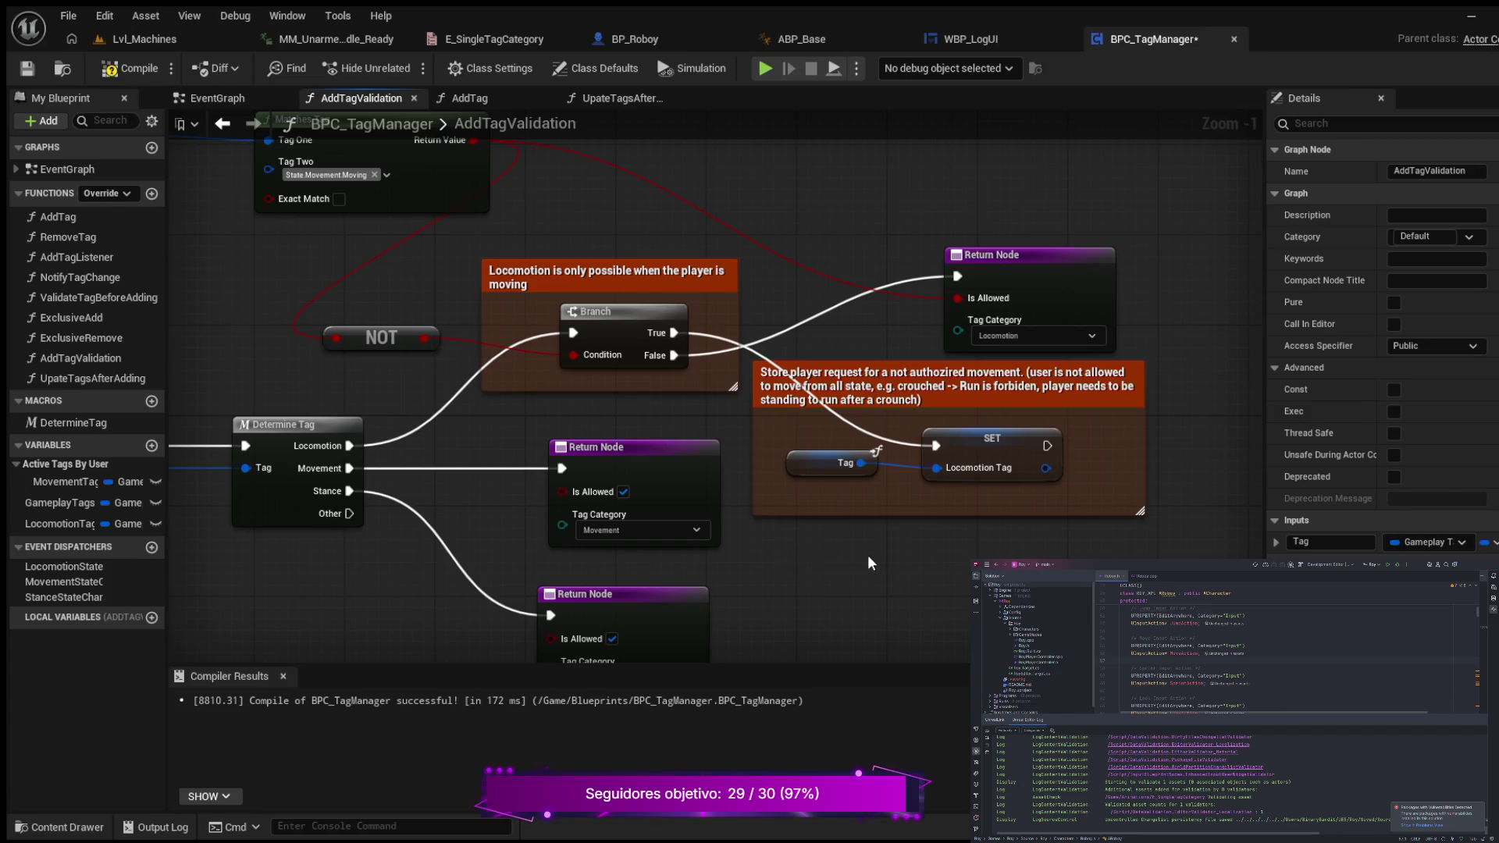
{"action": "mouse_move", "coordinate": [793, 556]}
{"action": "left_mouse_down"}
{"action": "mouse_move", "coordinate": [707, 557]}
{"action": "mouse_move", "coordinate": [778, 565]}
{"action": "left_mouse_up"}
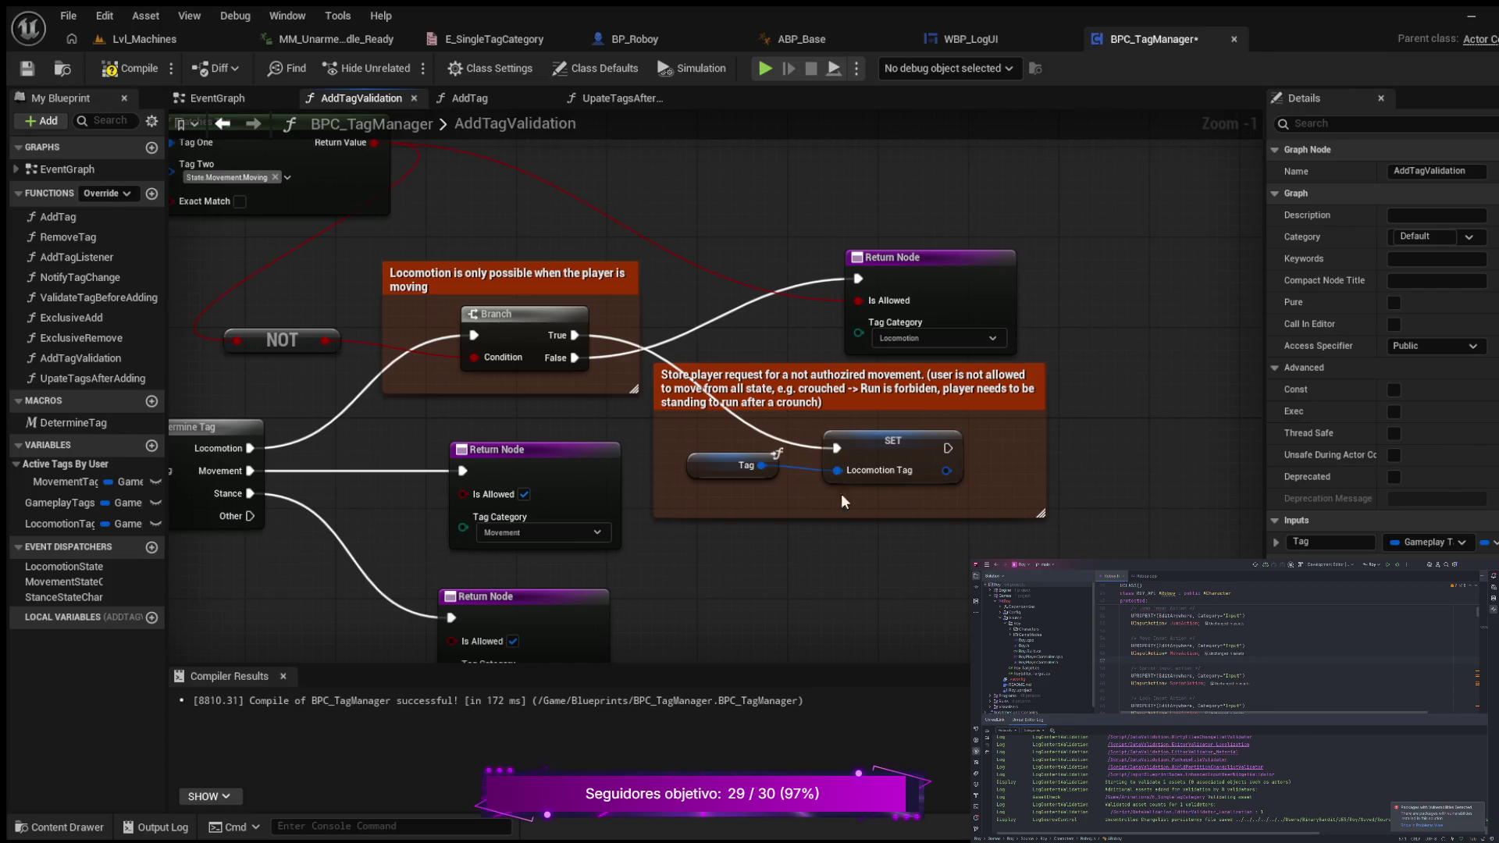
{"action": "mouse_move", "coordinate": [859, 546]}
{"action": "left_mouse_down"}
{"action": "mouse_move", "coordinate": [921, 547]}
{"action": "mouse_move", "coordinate": [827, 515]}
{"action": "mouse_move", "coordinate": [710, 519]}
{"action": "left_mouse_up"}
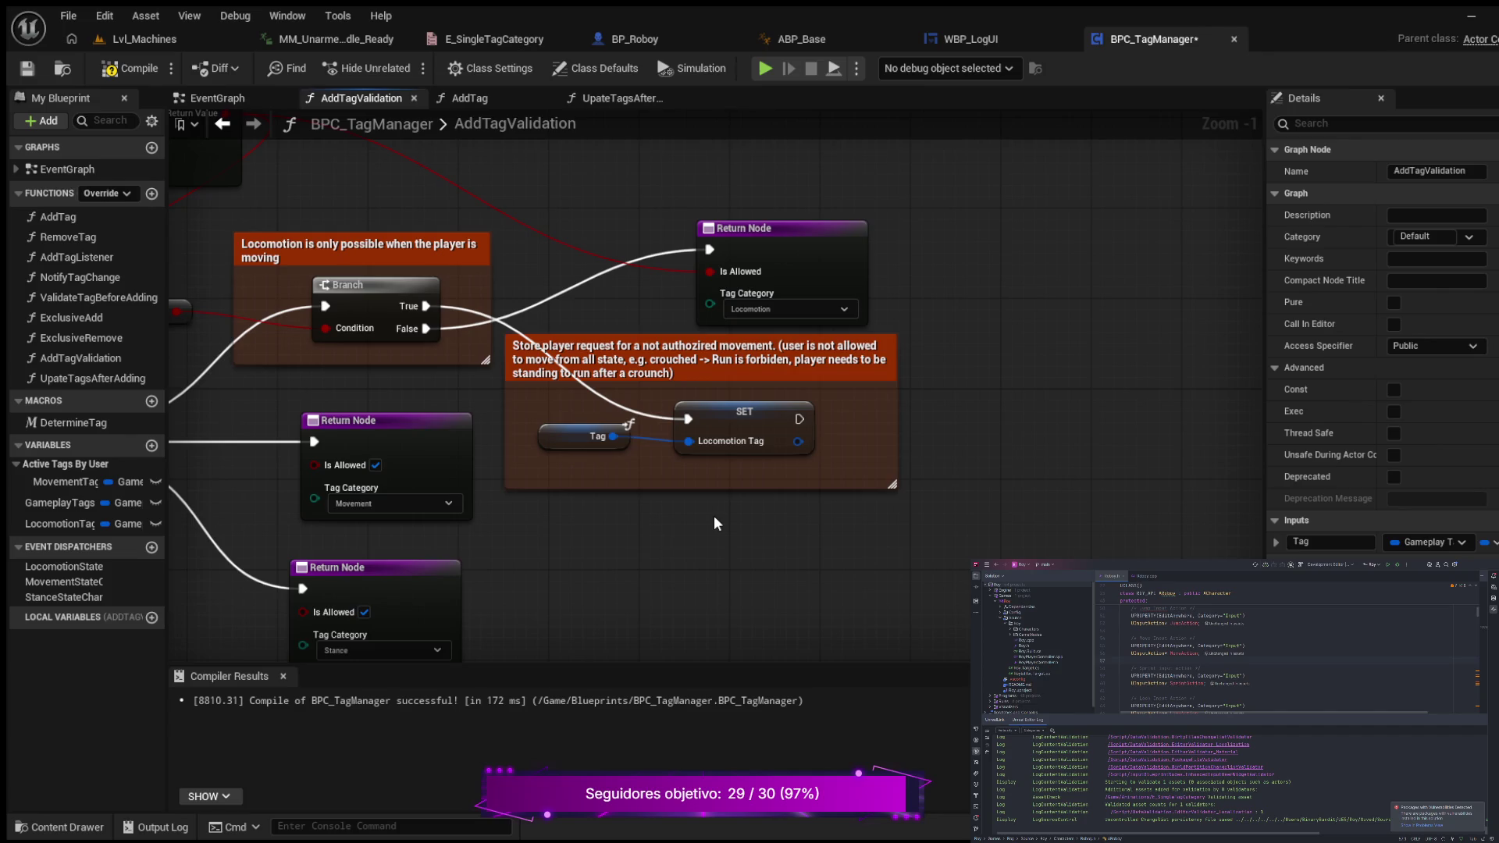
{"action": "scroll", "coordinate": [713, 515], "scroll_direction": "down", "scroll_amount": 3}
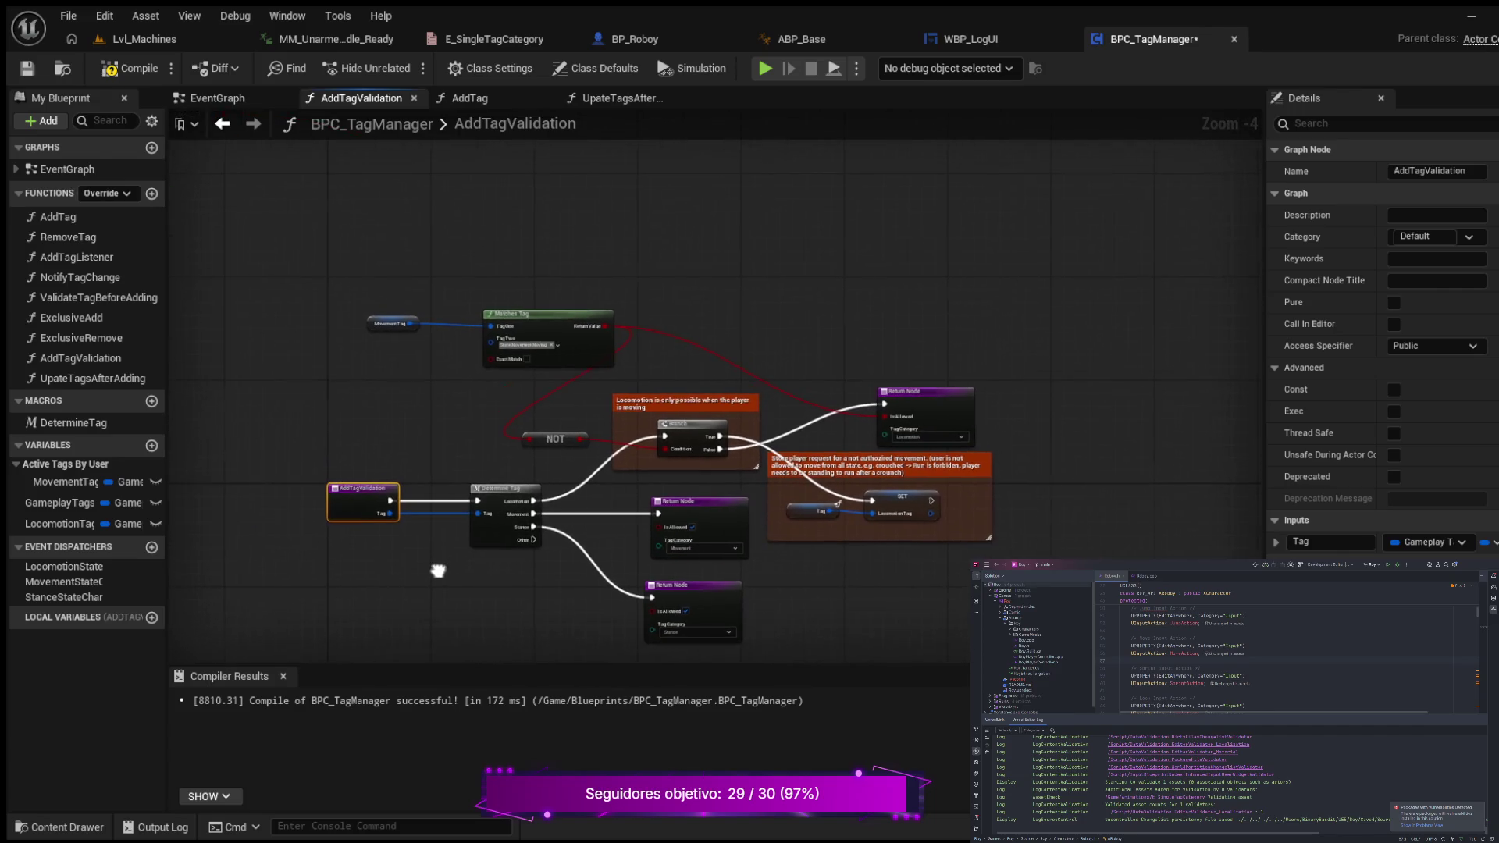
{"action": "scroll", "coordinate": [409, 446], "scroll_direction": "up", "scroll_amount": 3}
{"action": "left_click_drag", "start_coordinate": [424, 419], "coordinate": [285, 453]}
{"action": "mouse_move", "coordinate": [236, 462]}
{"action": "left_mouse_down"}
{"action": "mouse_move", "coordinate": [200, 485]}
{"action": "mouse_move", "coordinate": [162, 473]}
{"action": "left_mouse_up"}
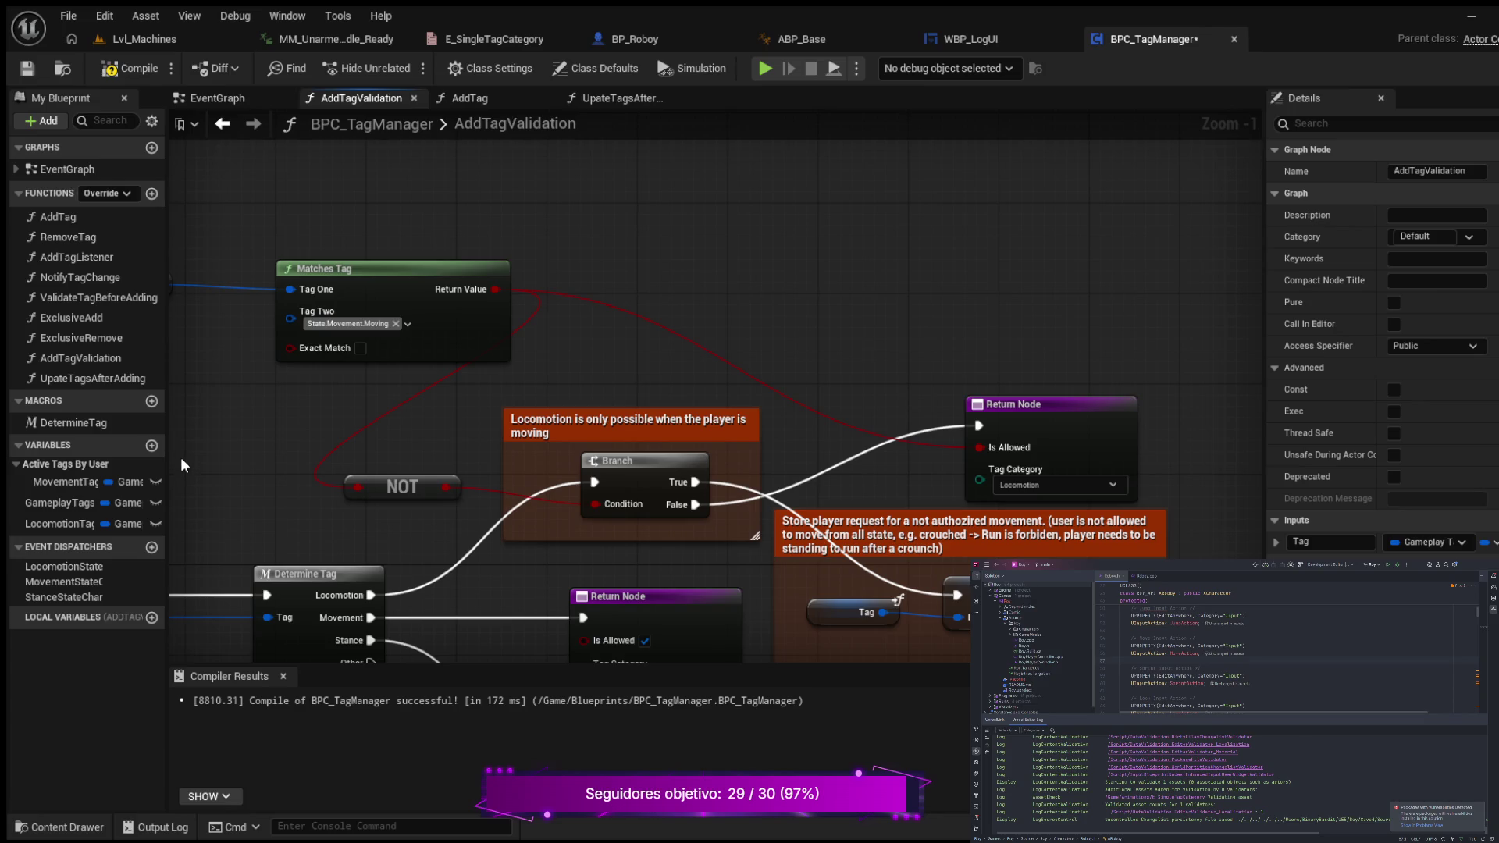
{"action": "left_click_drag", "start_coordinate": [654, 388], "coordinate": [607, 328]}
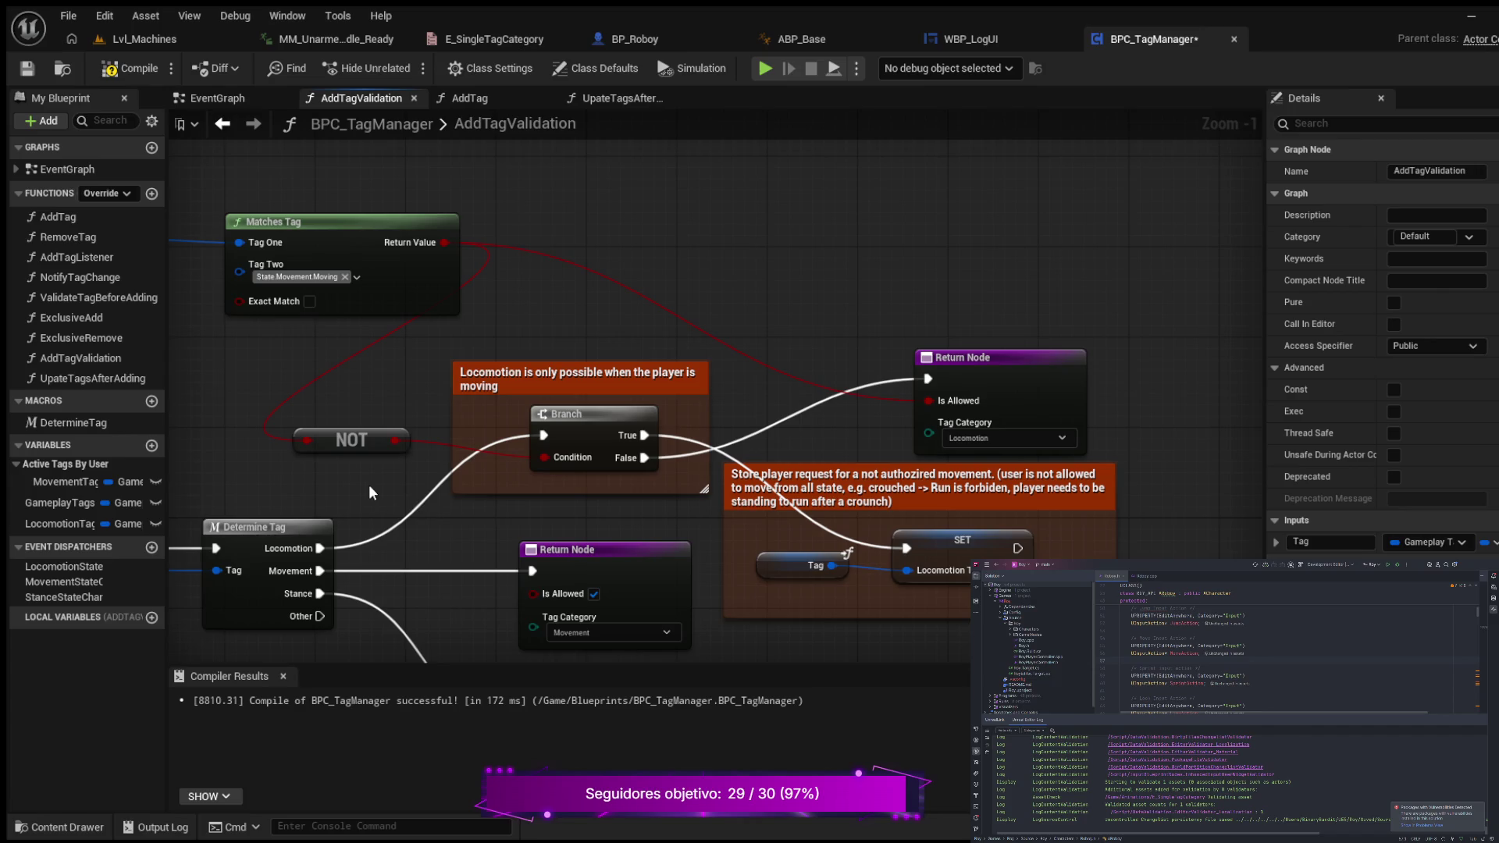
{"action": "left_click_drag", "start_coordinate": [367, 492], "coordinate": [470, 497]}
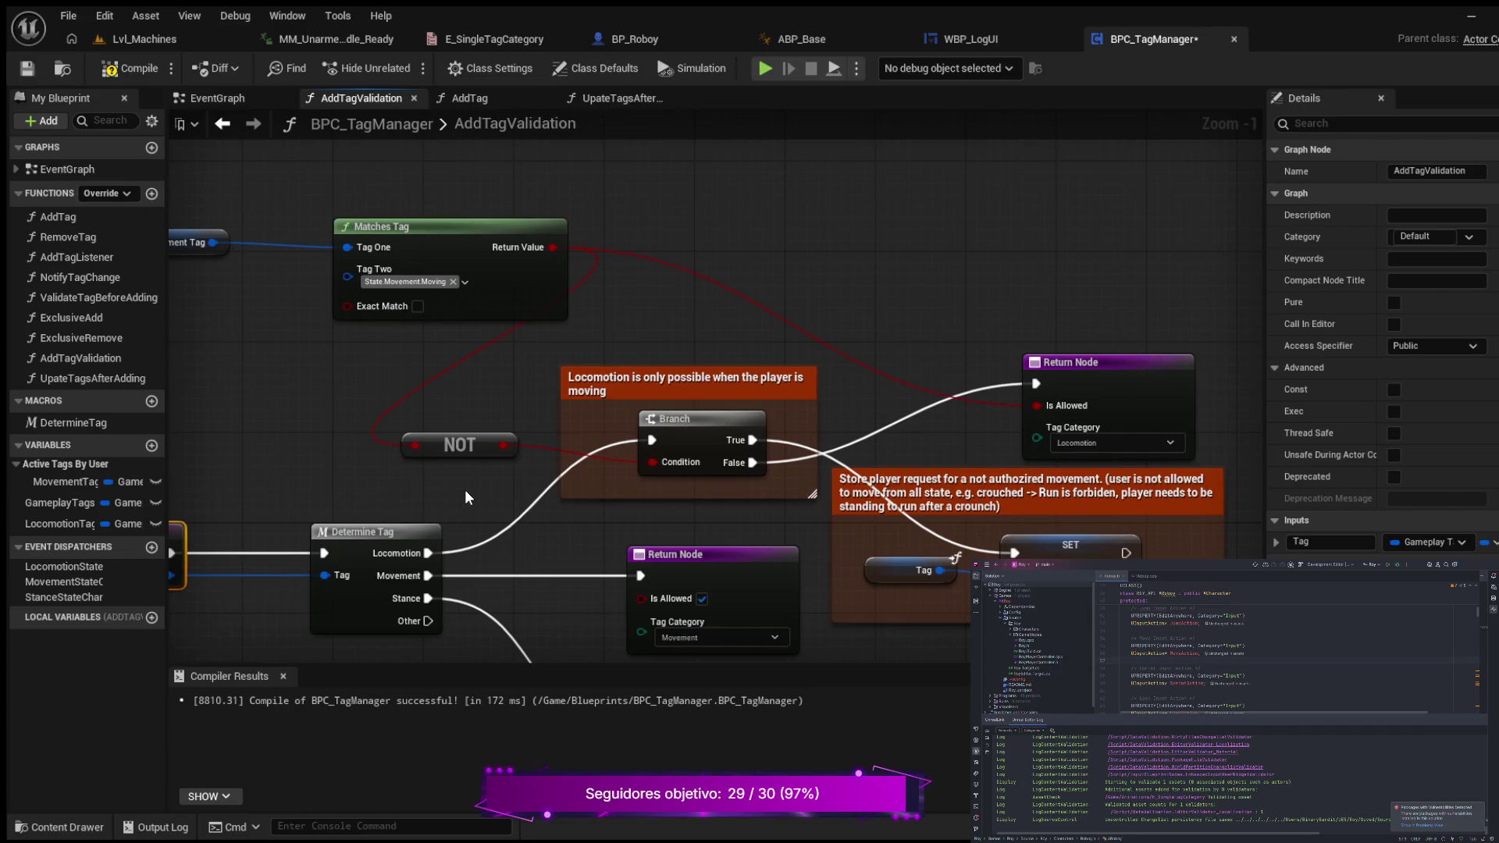
{"action": "left_click_drag", "start_coordinate": [568, 535], "coordinate": [480, 518]}
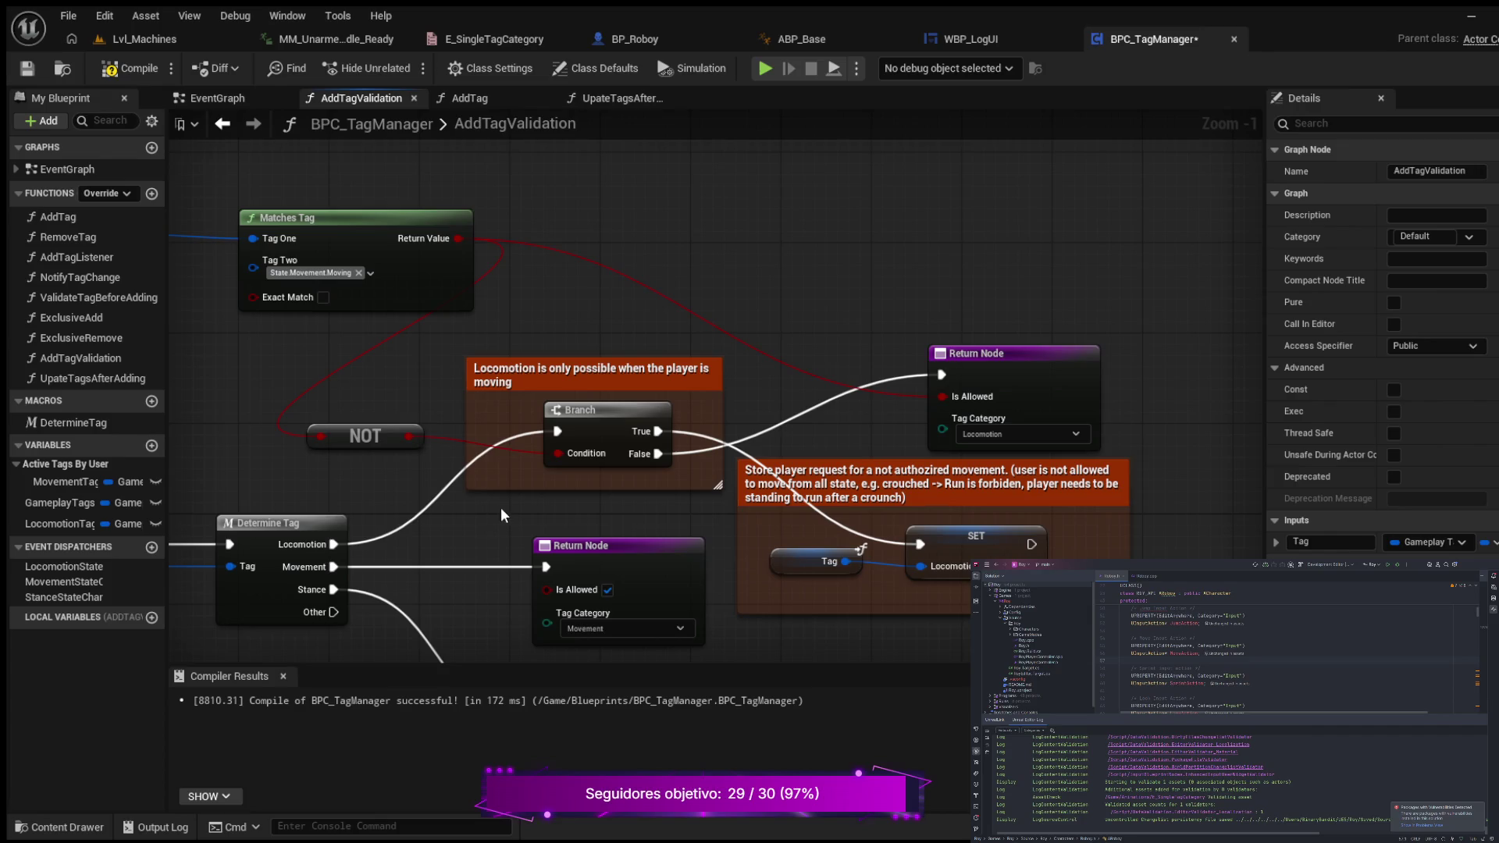
{"action": "left_click_drag", "start_coordinate": [584, 503], "coordinate": [441, 477]}
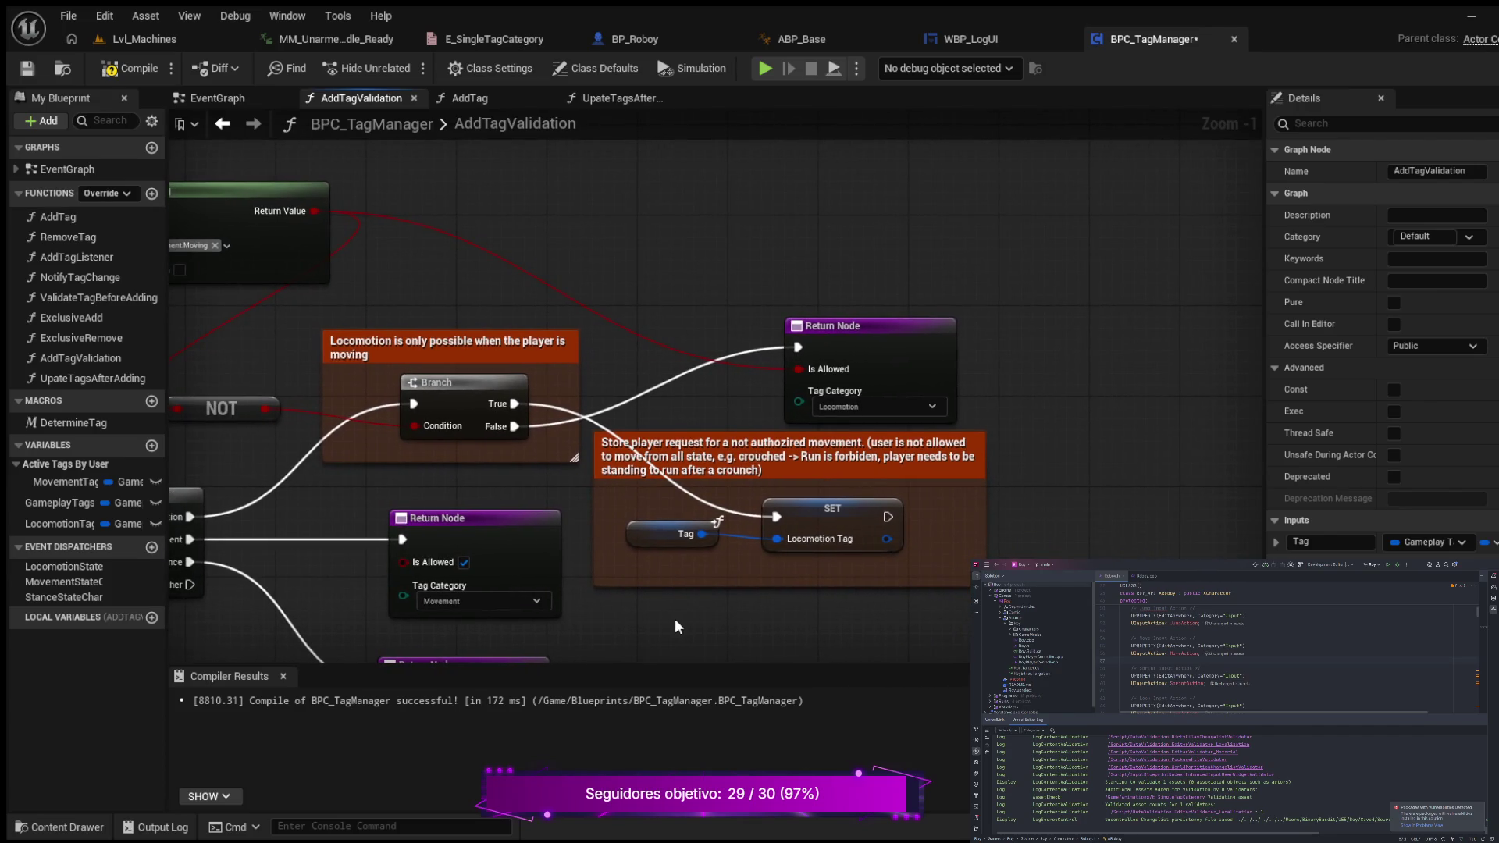
{"action": "left_click_drag", "start_coordinate": [675, 621], "coordinate": [649, 584]}
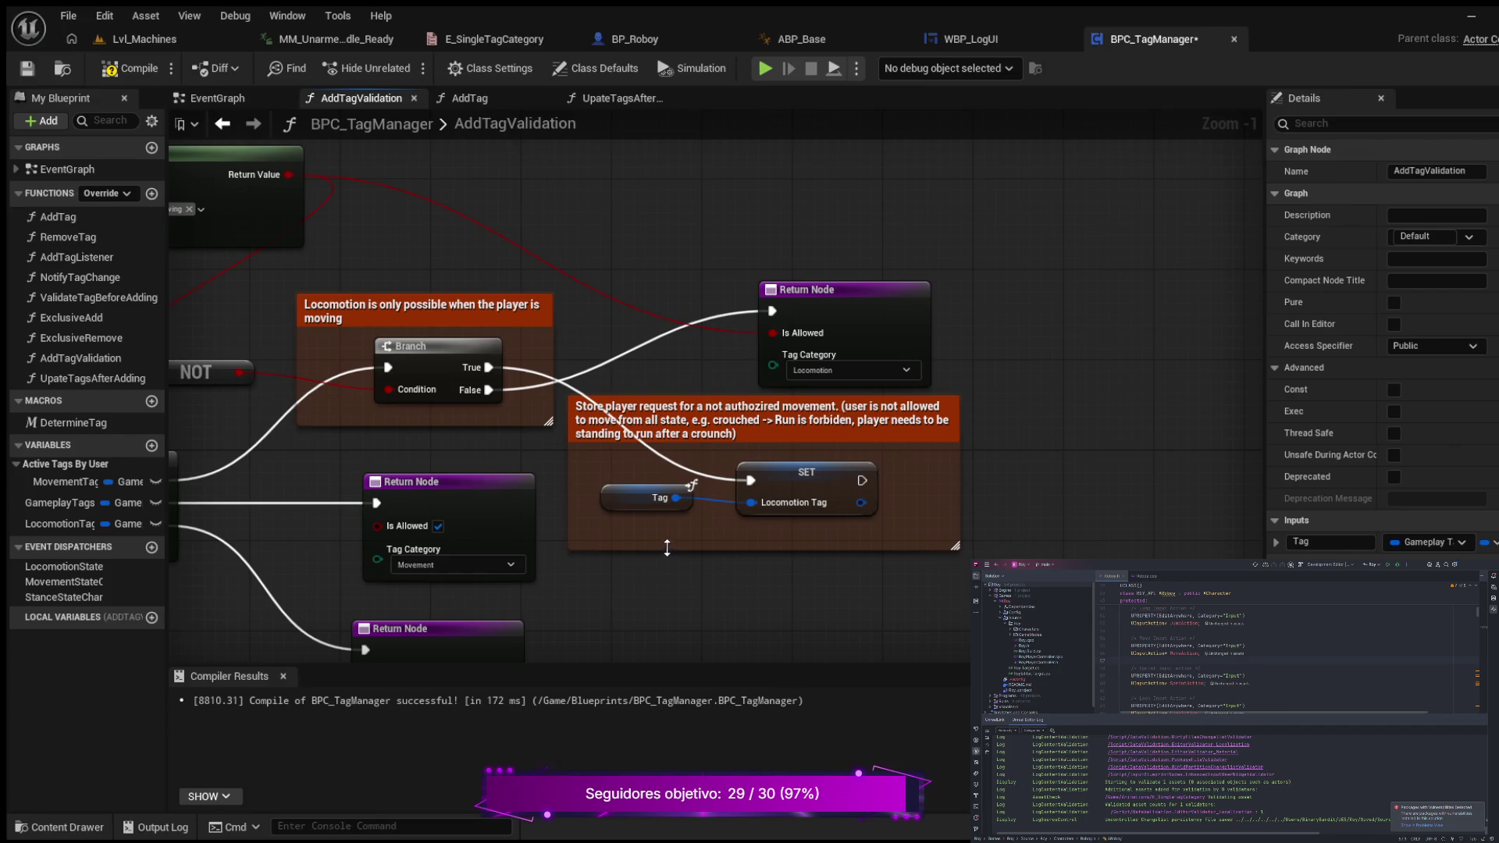
- Delete the Tag getter on SET Locomotion Tag and drag the Locomotion Return Node up-right
{"action": "left_click_drag", "start_coordinate": [587, 461], "coordinate": [637, 526]}
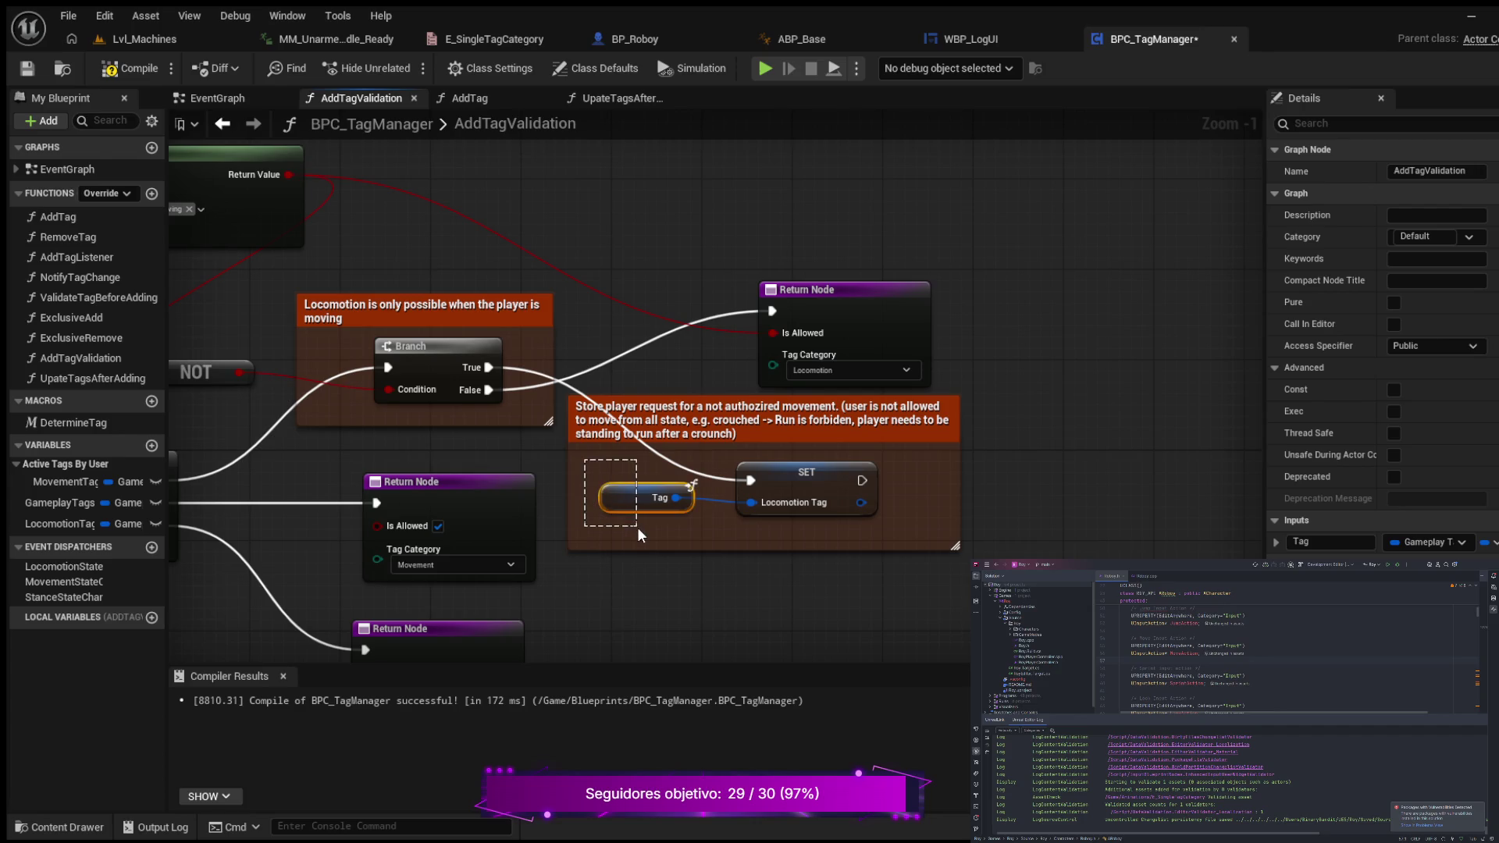
{"action": "key", "text": "Delete"}
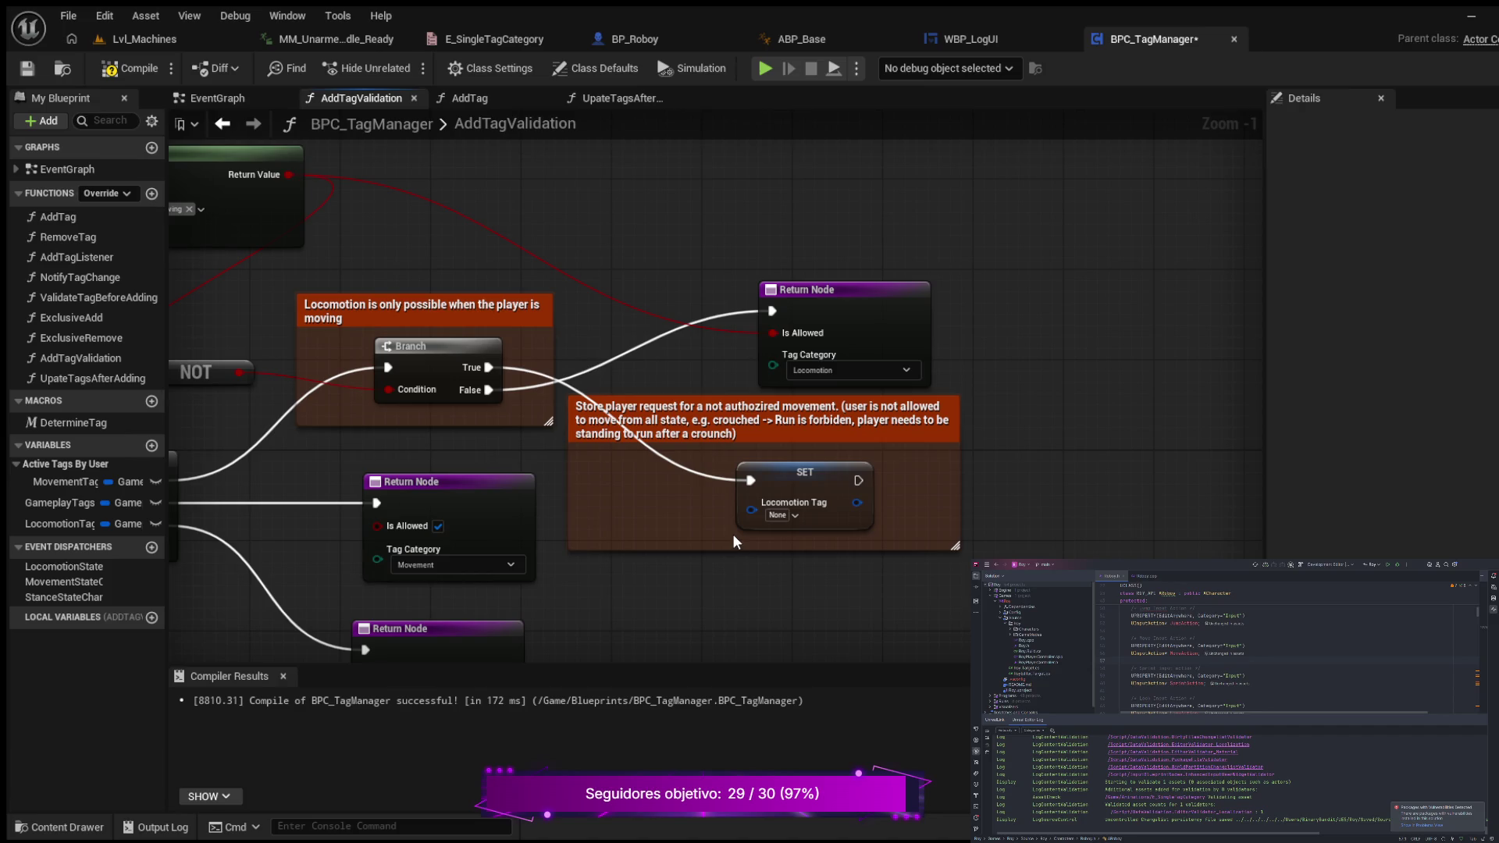
{"action": "left_click_drag", "start_coordinate": [665, 573], "coordinate": [744, 569]}
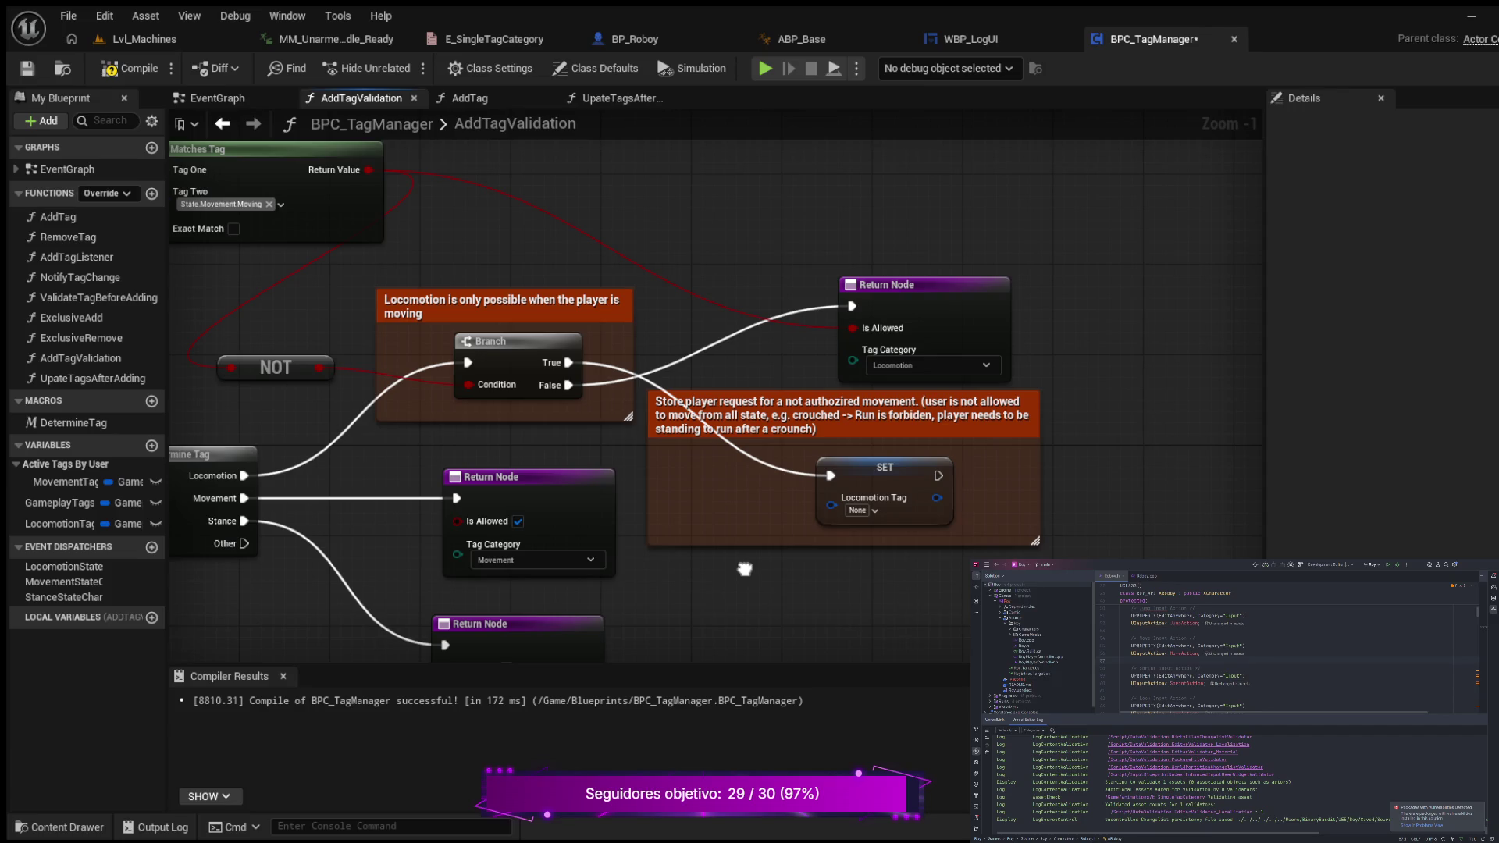
{"action": "left_click_drag", "start_coordinate": [744, 569], "coordinate": [604, 591]}
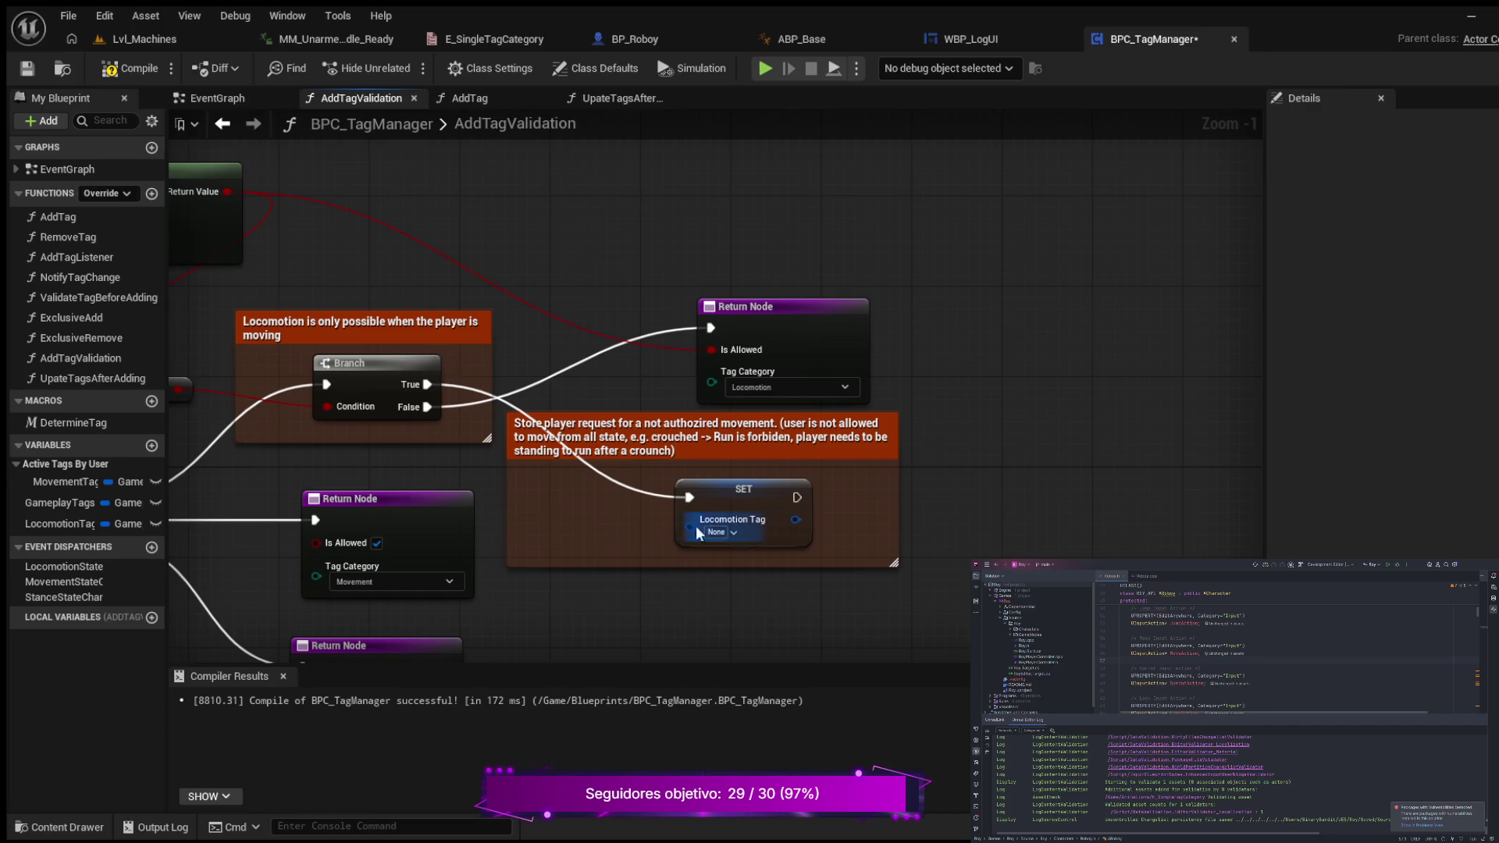
{"action": "mouse_move", "coordinate": [856, 309]}
{"action": "left_mouse_down"}
{"action": "mouse_move", "coordinate": [938, 268]}
{"action": "mouse_move", "coordinate": [1050, 248]}
{"action": "mouse_move", "coordinate": [1091, 259]}
{"action": "left_mouse_up"}
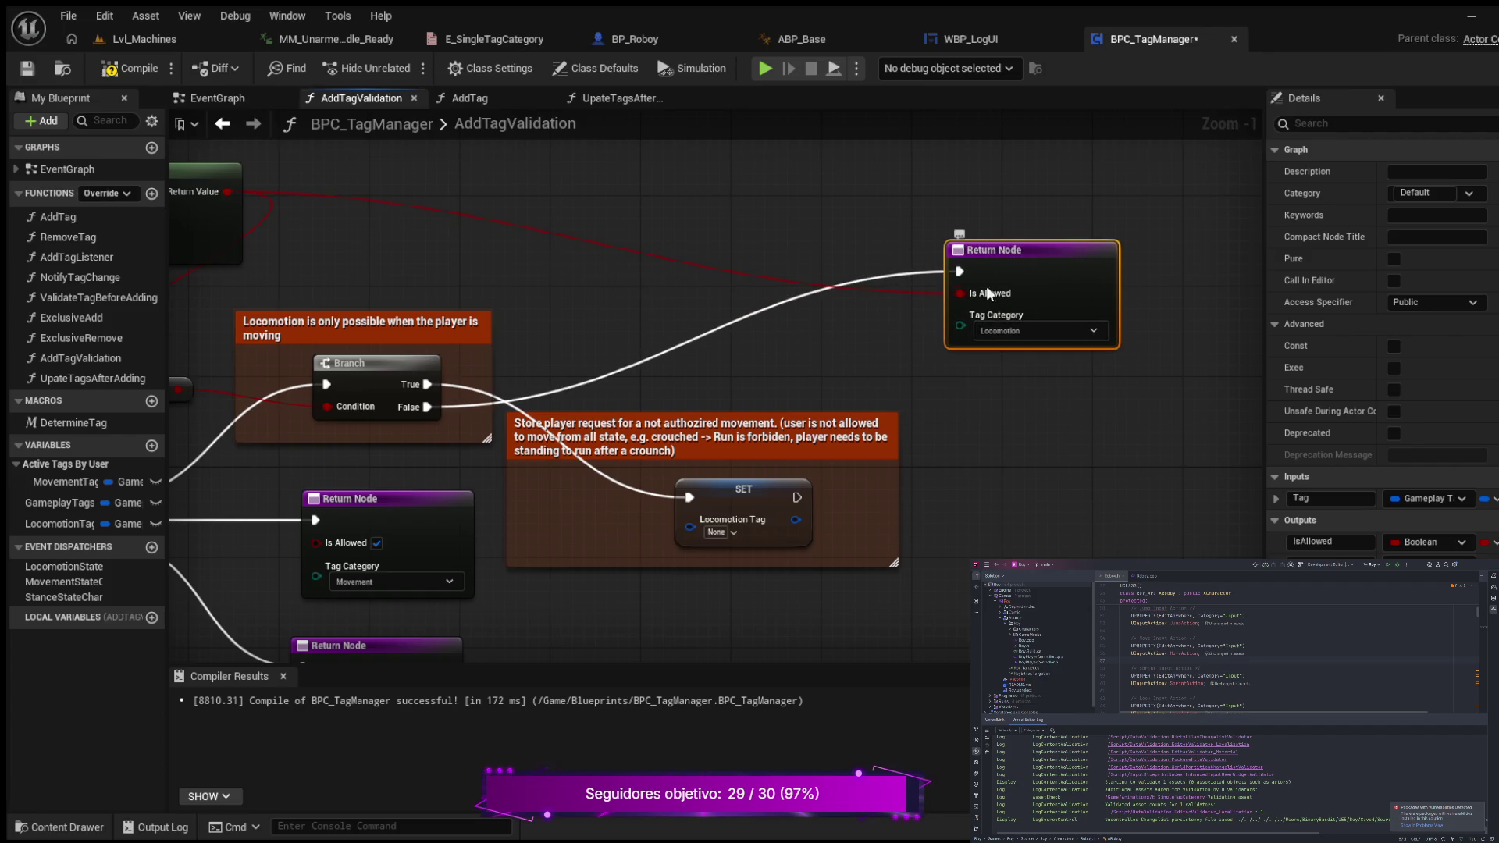
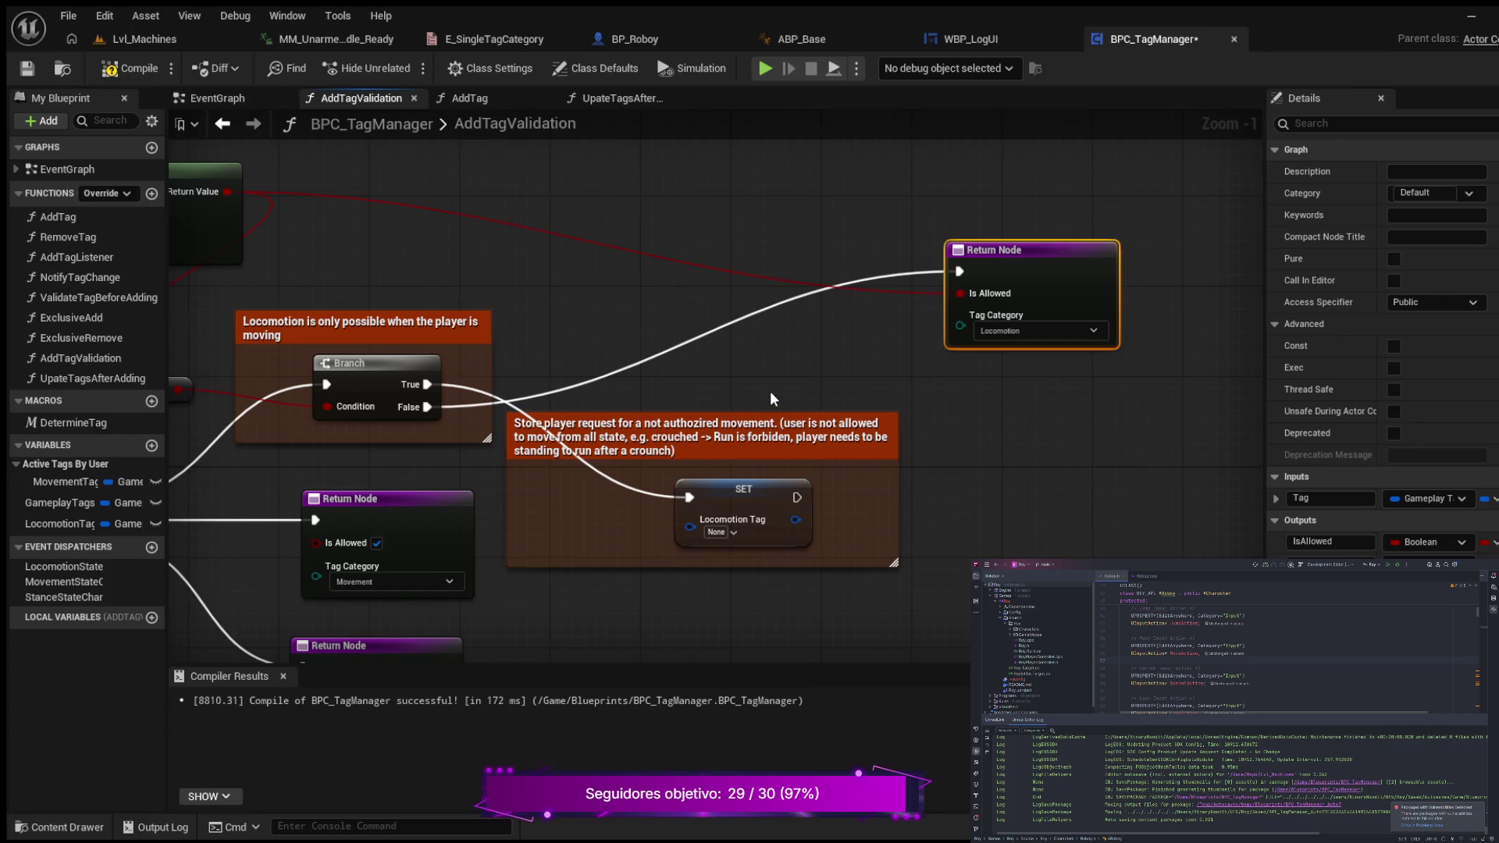
- Wire the SET node's exec output into the Locomotion Return Node
{"action": "mouse_move", "coordinate": [771, 393]}
{"action": "left_mouse_down"}
{"action": "mouse_move", "coordinate": [928, 412]}
{"action": "mouse_move", "coordinate": [672, 409]}
{"action": "left_mouse_up"}
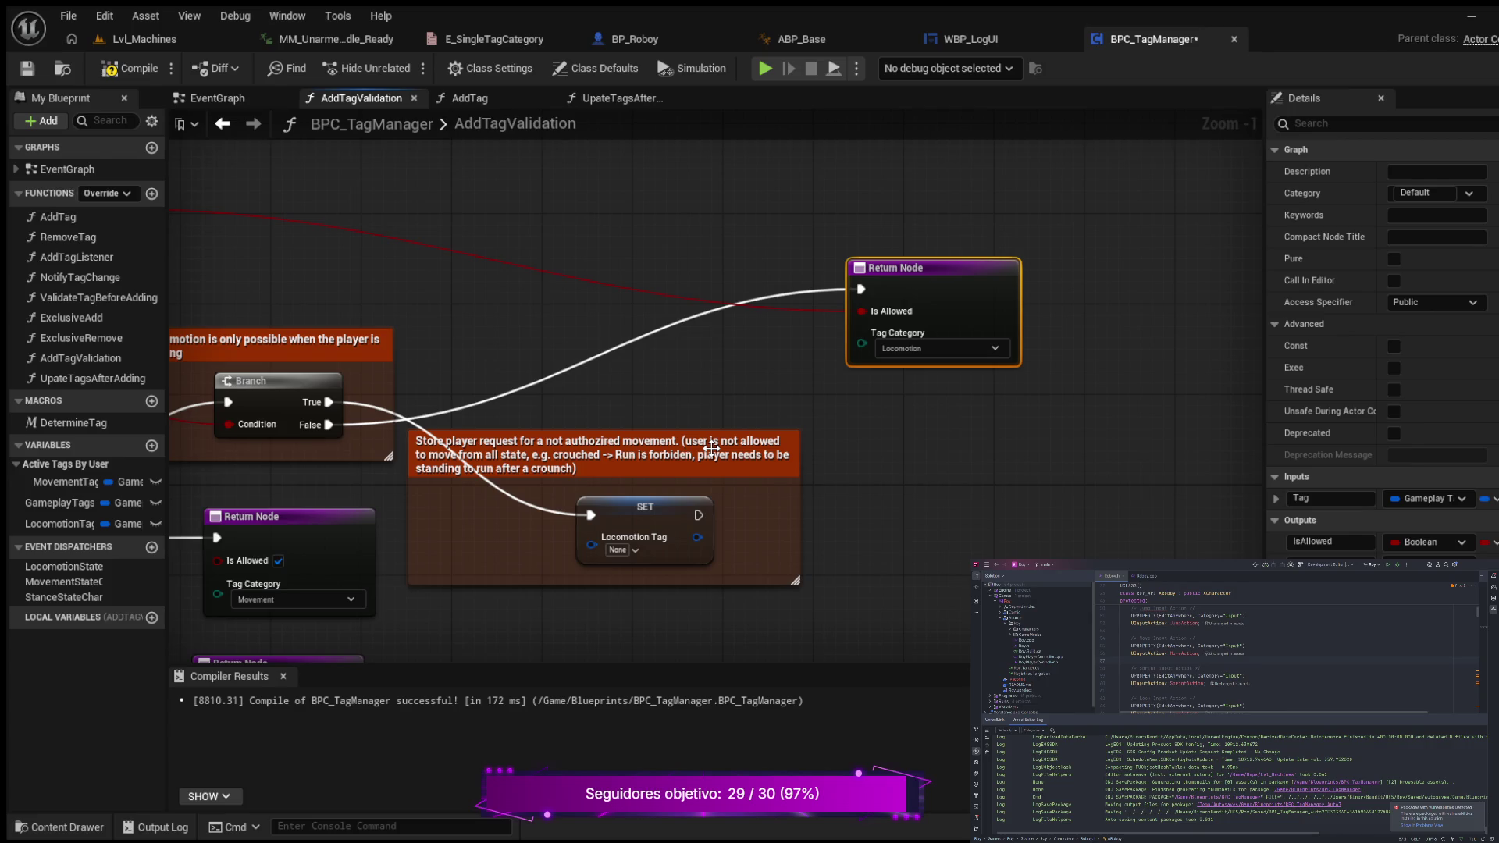
{"action": "mouse_move", "coordinate": [699, 516]}
{"action": "left_mouse_down"}
{"action": "mouse_move", "coordinate": [773, 346]}
{"action": "mouse_move", "coordinate": [861, 290]}
{"action": "left_mouse_up"}
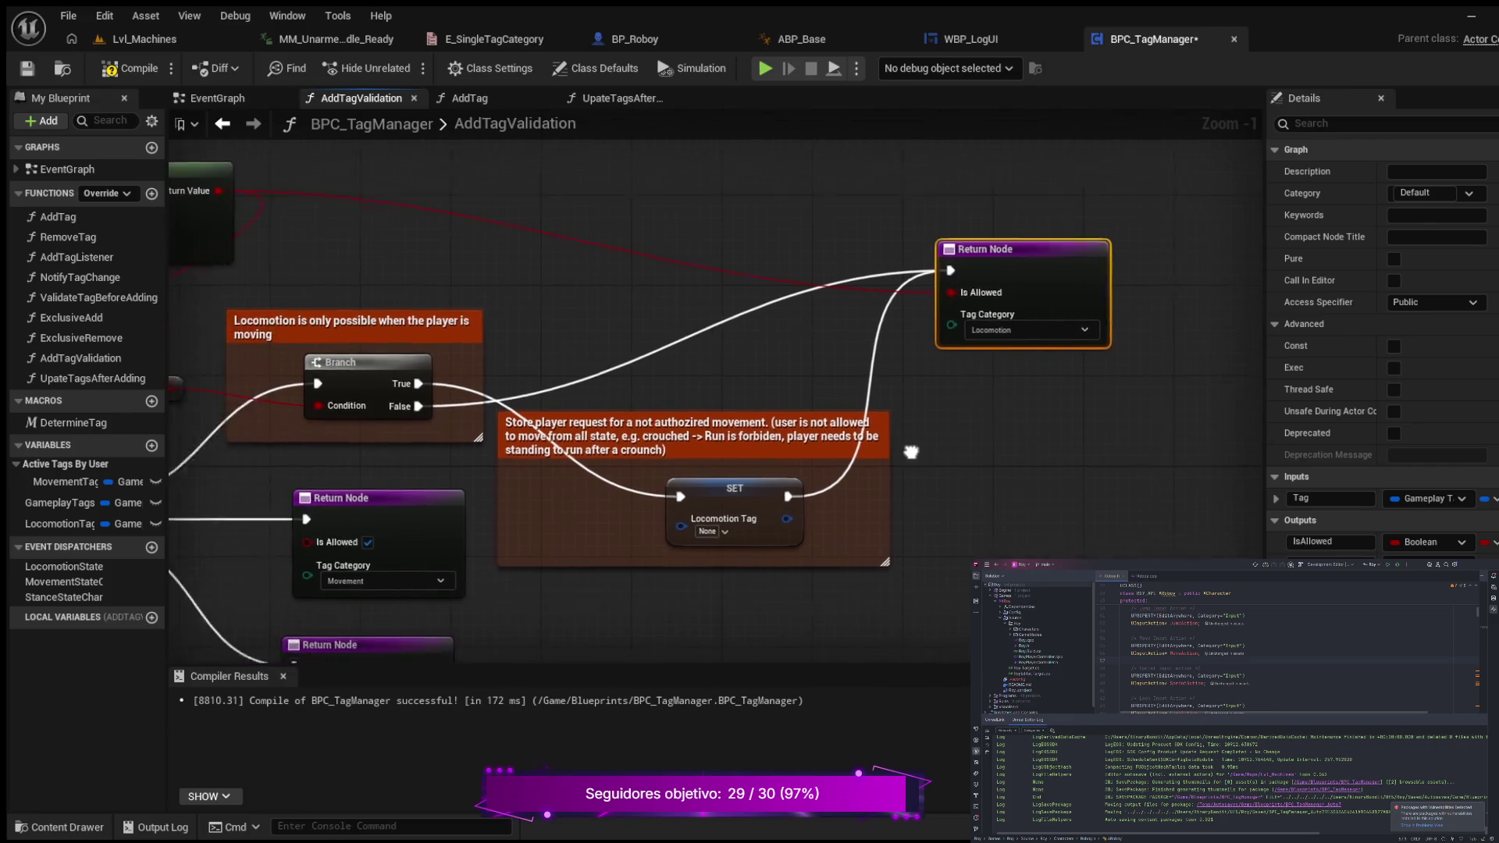
{"action": "mouse_move", "coordinate": [911, 452]}
{"action": "left_mouse_down"}
{"action": "mouse_move", "coordinate": [1108, 390]}
{"action": "mouse_move", "coordinate": [1019, 346]}
{"action": "mouse_move", "coordinate": [1031, 407]}
{"action": "mouse_move", "coordinate": [985, 430]}
{"action": "left_mouse_up"}
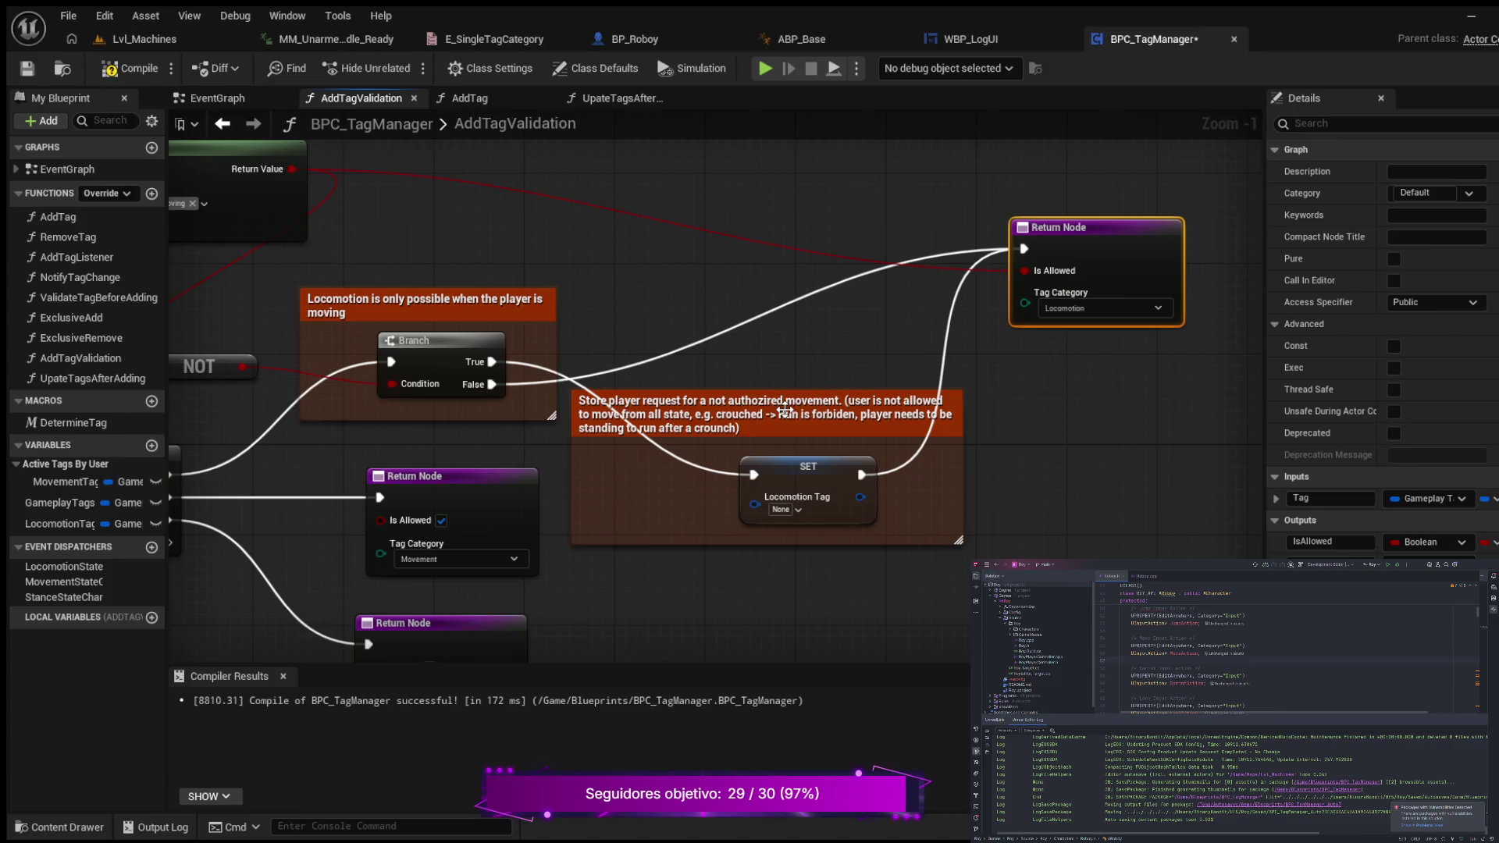
- Raise the movement comment box, shift the Locomotion Return Node, and raise SET to straighten its wires
{"action": "left_click_drag", "start_coordinate": [787, 418], "coordinate": [784, 312]}
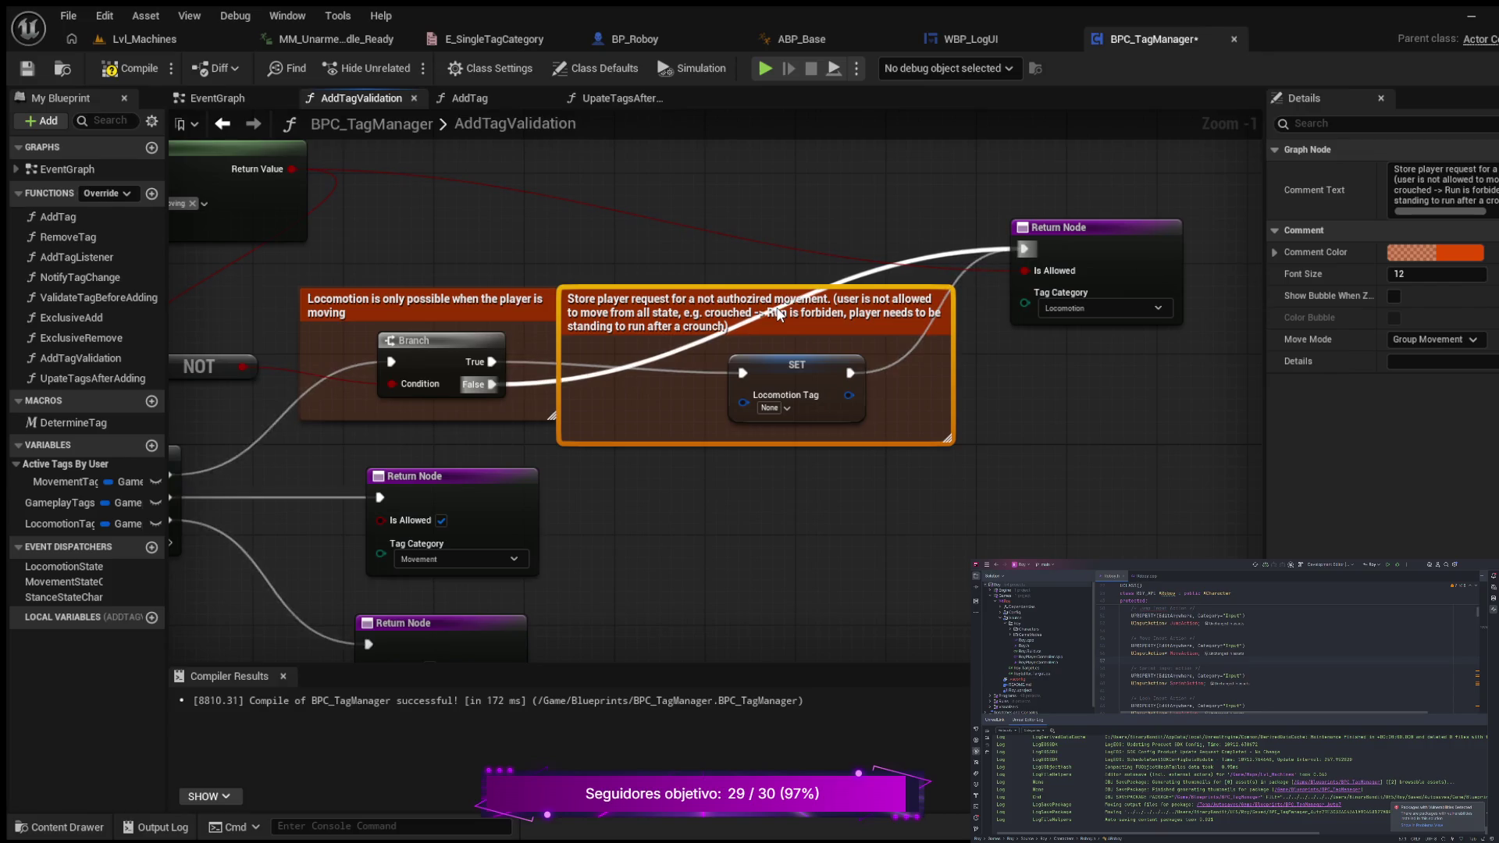
{"action": "mouse_move", "coordinate": [808, 500]}
{"action": "left_mouse_down"}
{"action": "mouse_move", "coordinate": [716, 471]}
{"action": "mouse_move", "coordinate": [731, 511]}
{"action": "mouse_move", "coordinate": [799, 508]}
{"action": "left_mouse_up"}
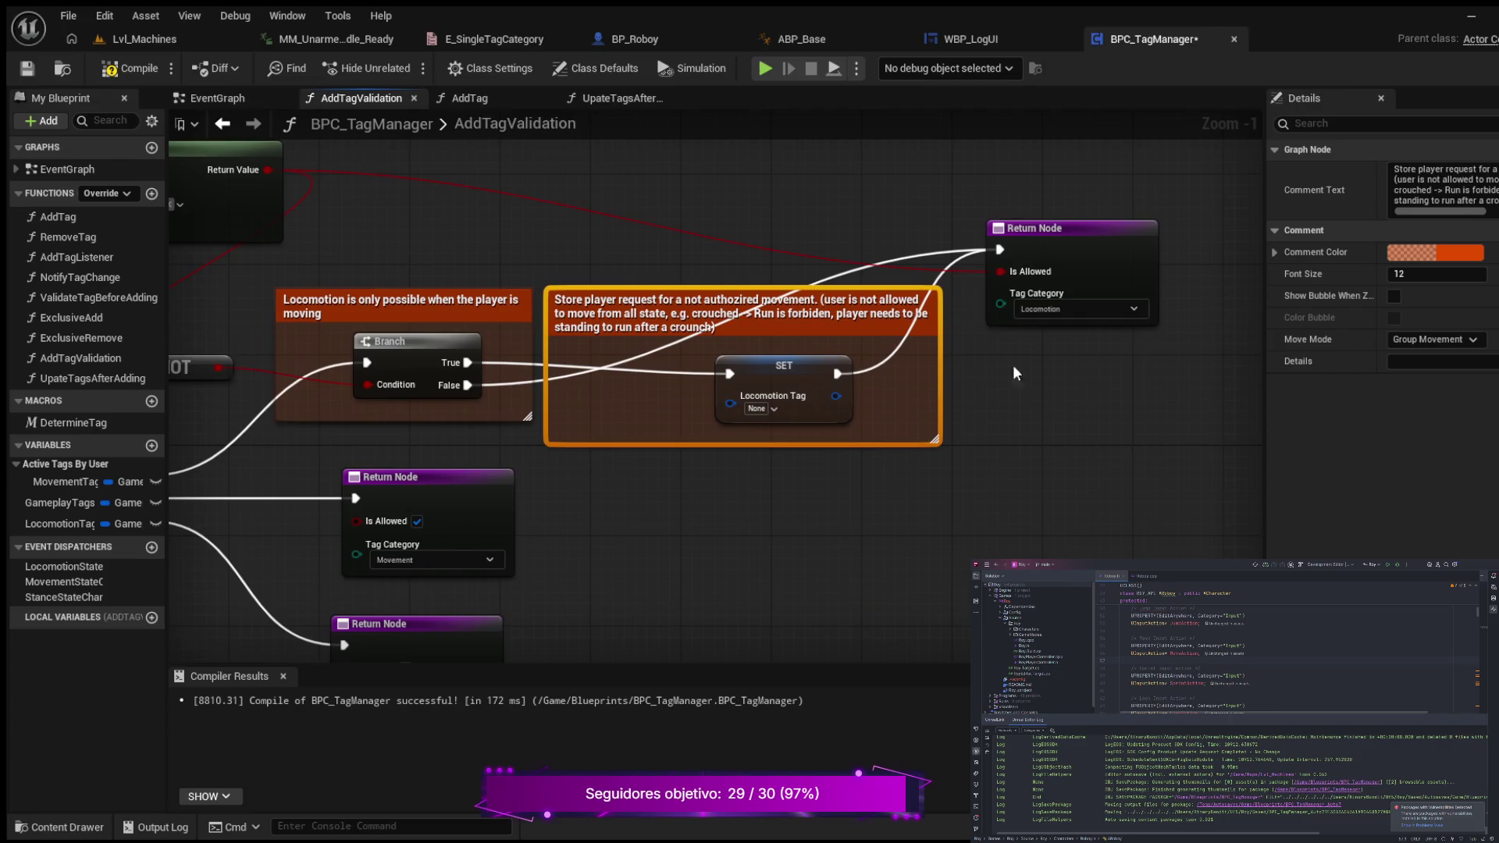
{"action": "left_click_drag", "start_coordinate": [1109, 248], "coordinate": [1169, 287]}
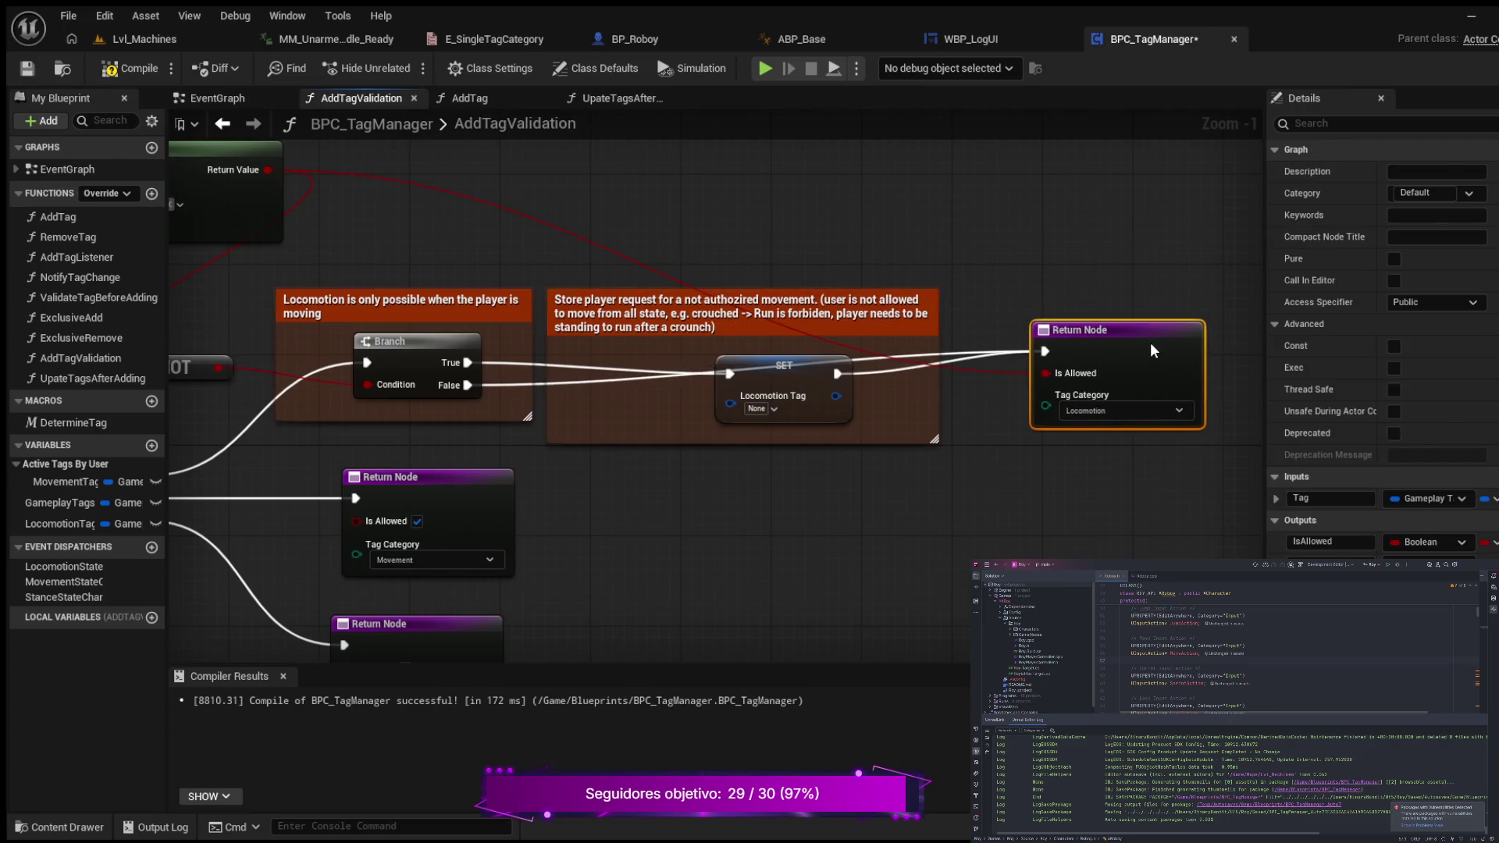
{"action": "left_click_drag", "start_coordinate": [1149, 344], "coordinate": [1139, 355]}
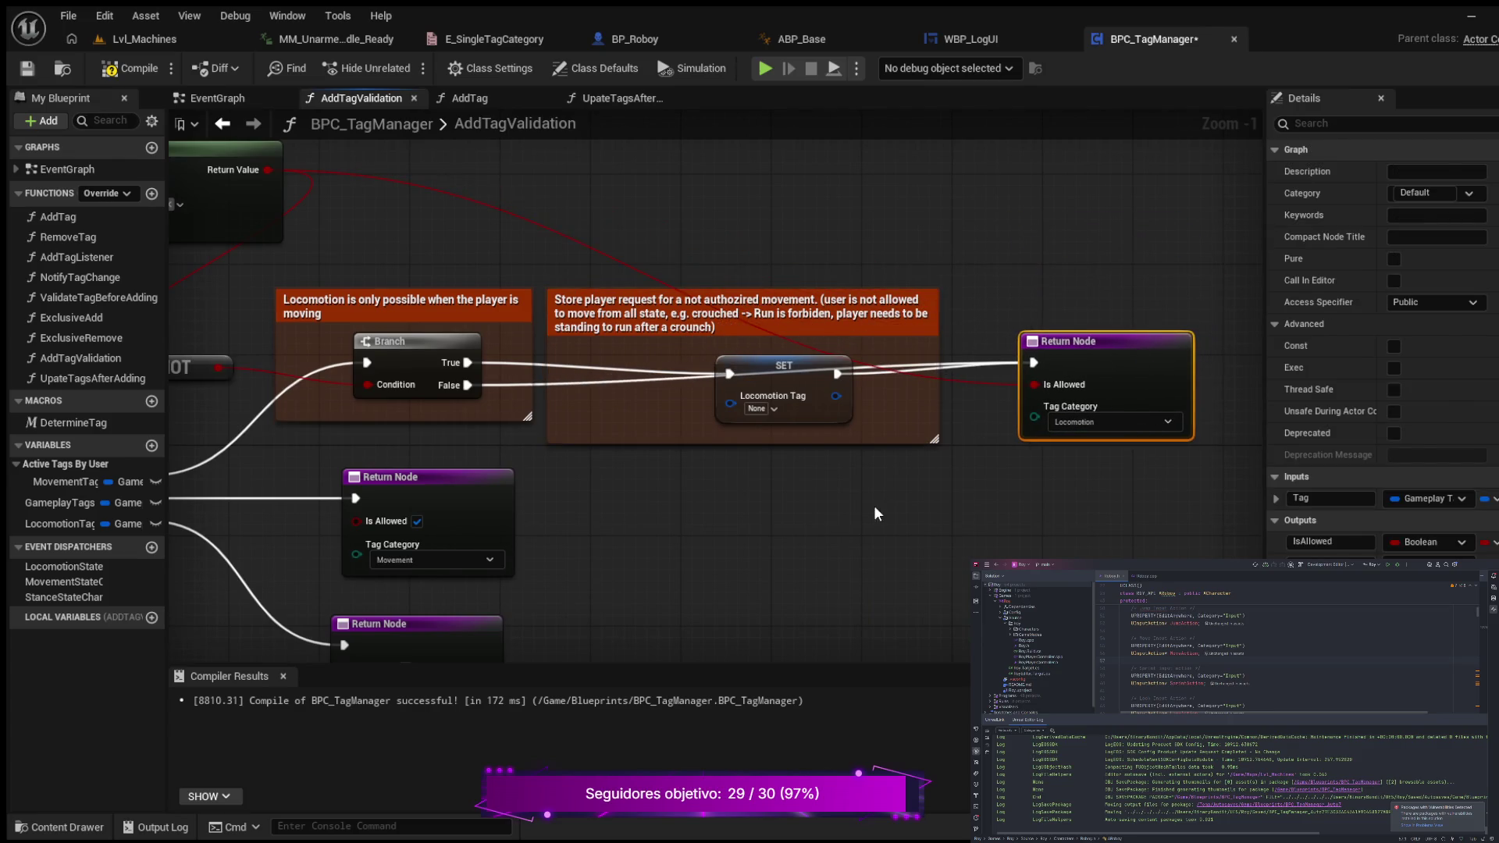
{"action": "mouse_move", "coordinate": [874, 504]}
{"action": "left_mouse_down"}
{"action": "mouse_move", "coordinate": [939, 446]}
{"action": "mouse_move", "coordinate": [901, 483]}
{"action": "left_mouse_up"}
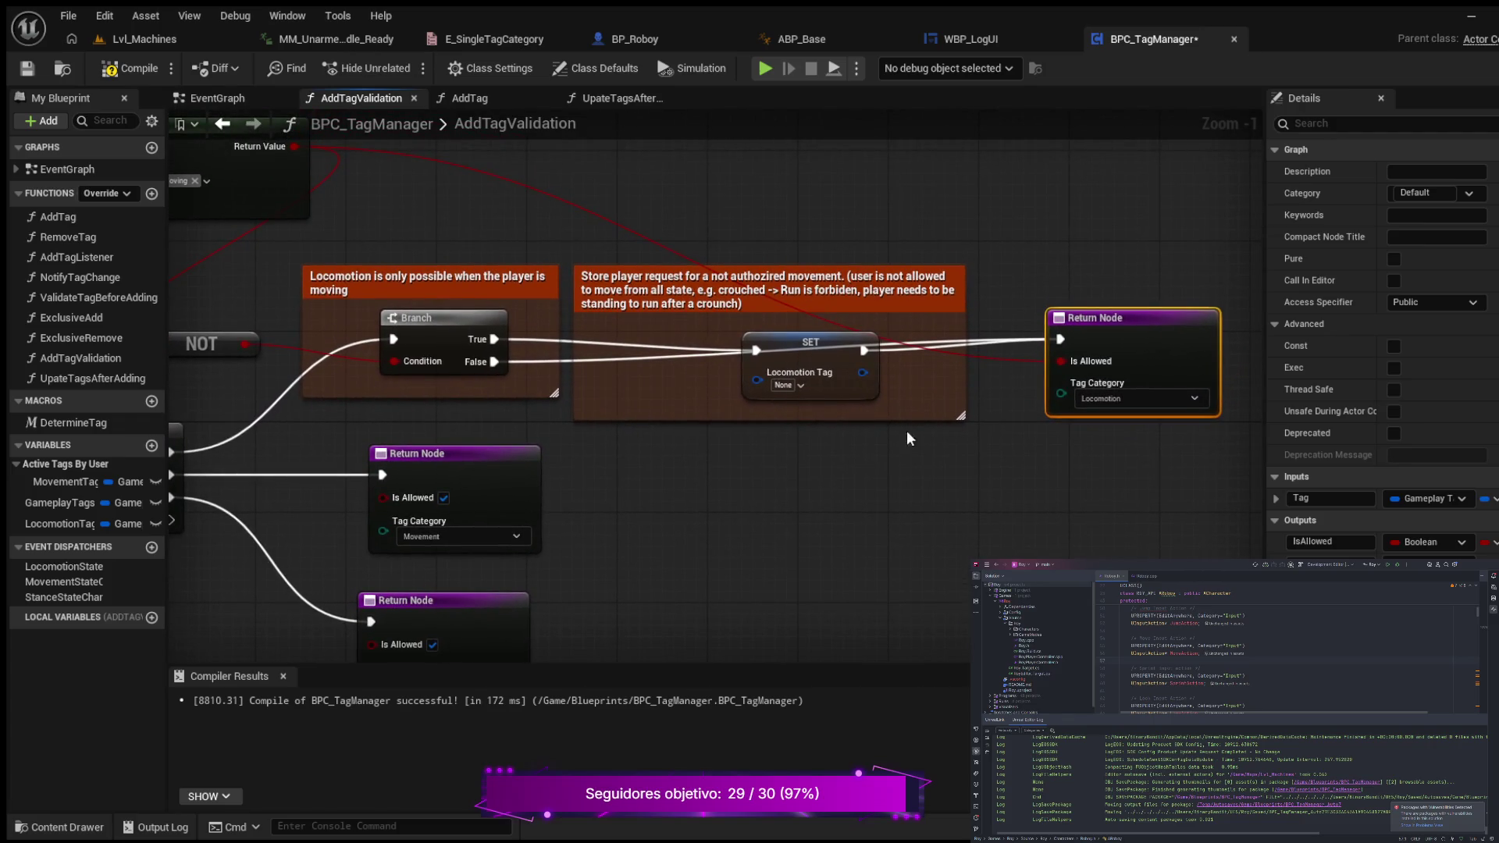
{"action": "left_click_drag", "start_coordinate": [849, 373], "coordinate": [851, 364]}
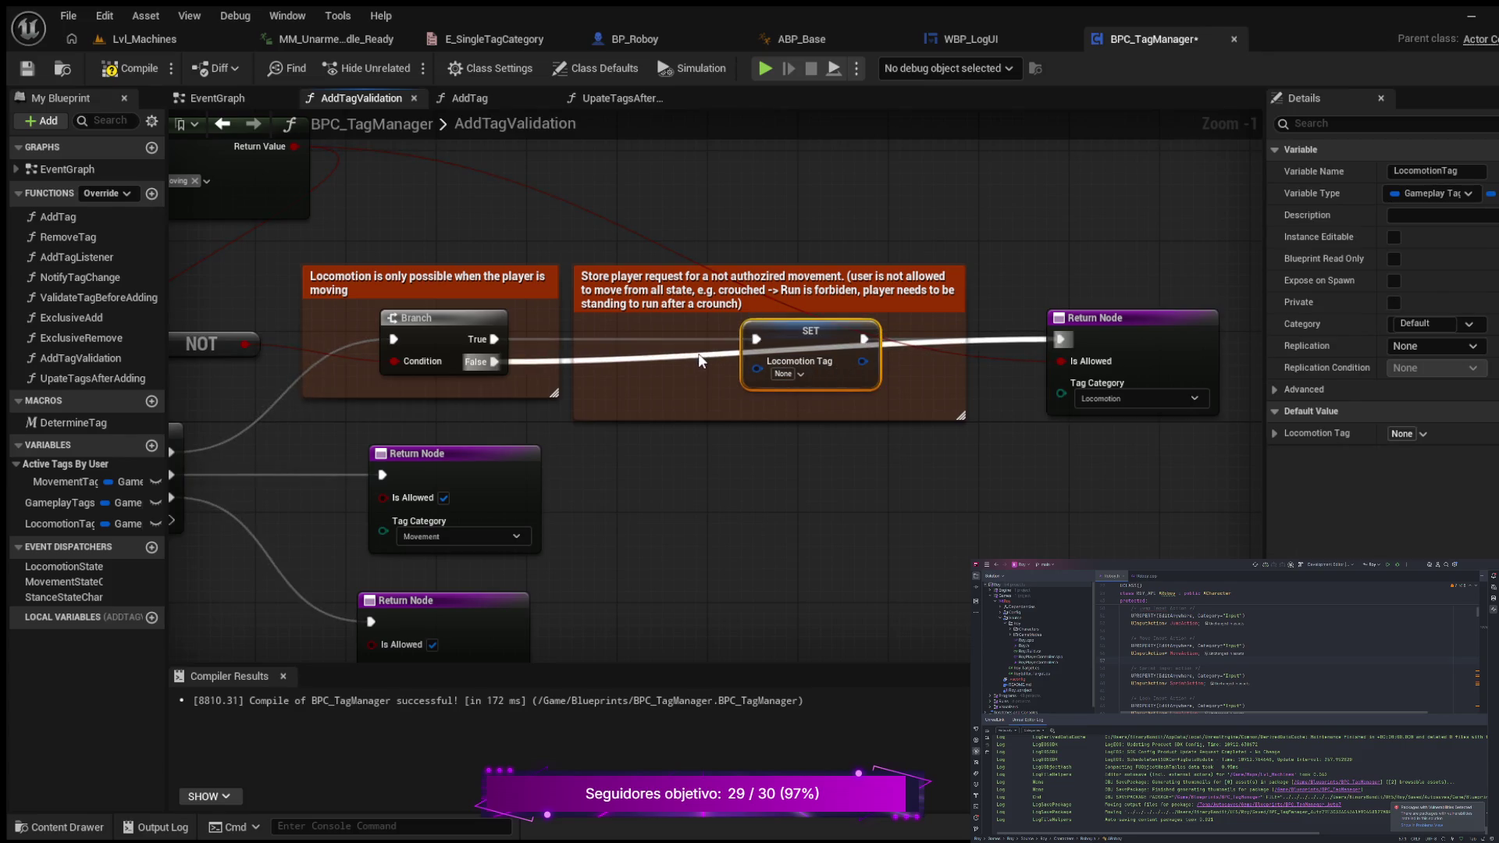
- Add two reroute points on the Branch's False wire so it runs beneath the SET node
{"action": "double_click", "coordinate": [698, 353]}
{"action": "mouse_move", "coordinate": [698, 353]}
{"action": "left_mouse_down"}
{"action": "mouse_move", "coordinate": [826, 396]}
{"action": "mouse_move", "coordinate": [910, 396]}
{"action": "left_mouse_up"}
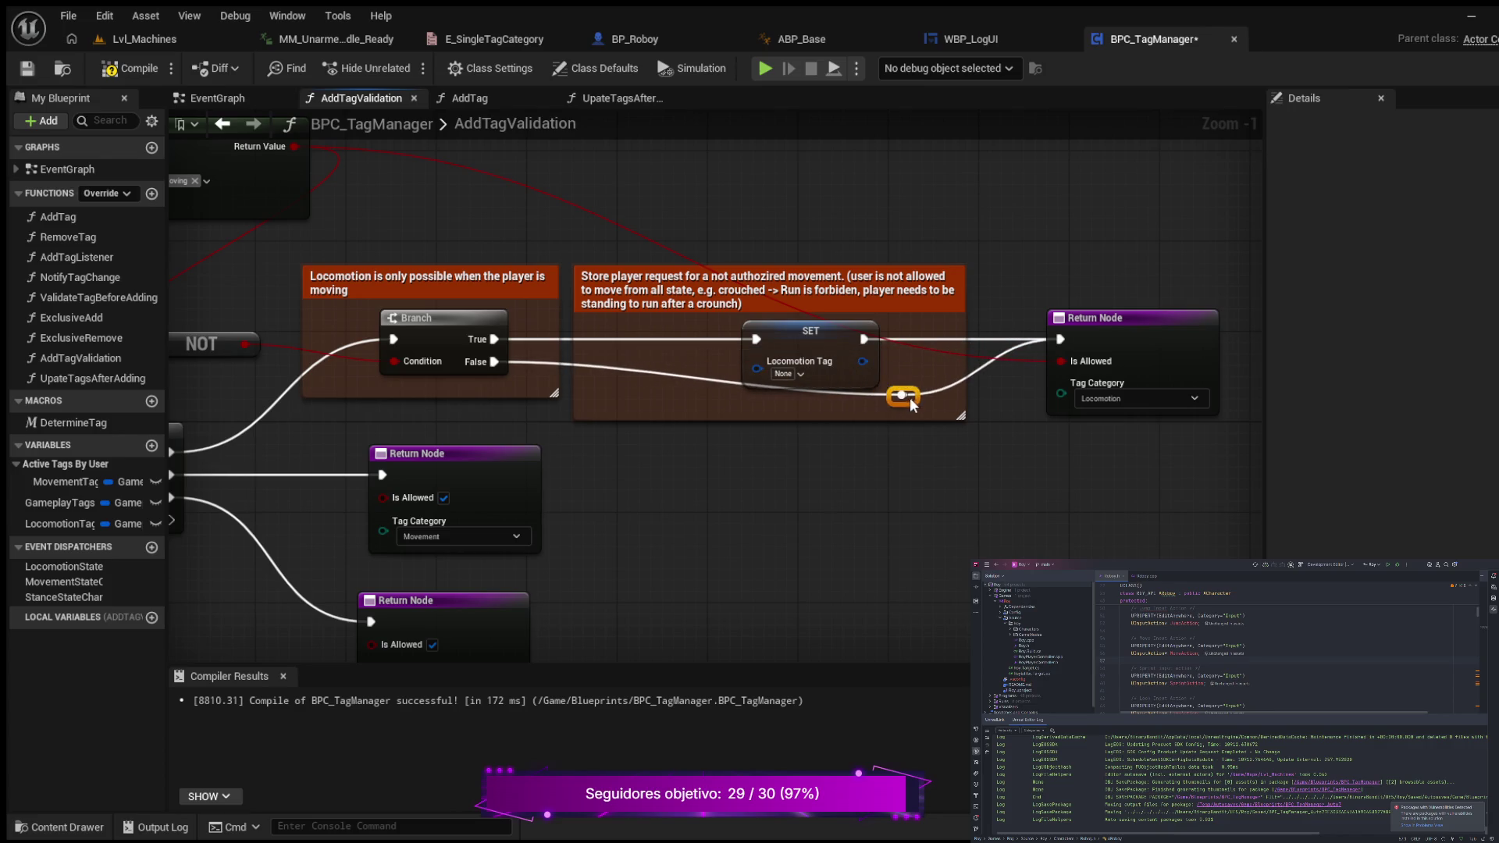
{"action": "left_click", "coordinate": [643, 367]}
{"action": "double_click", "coordinate": [649, 371]}
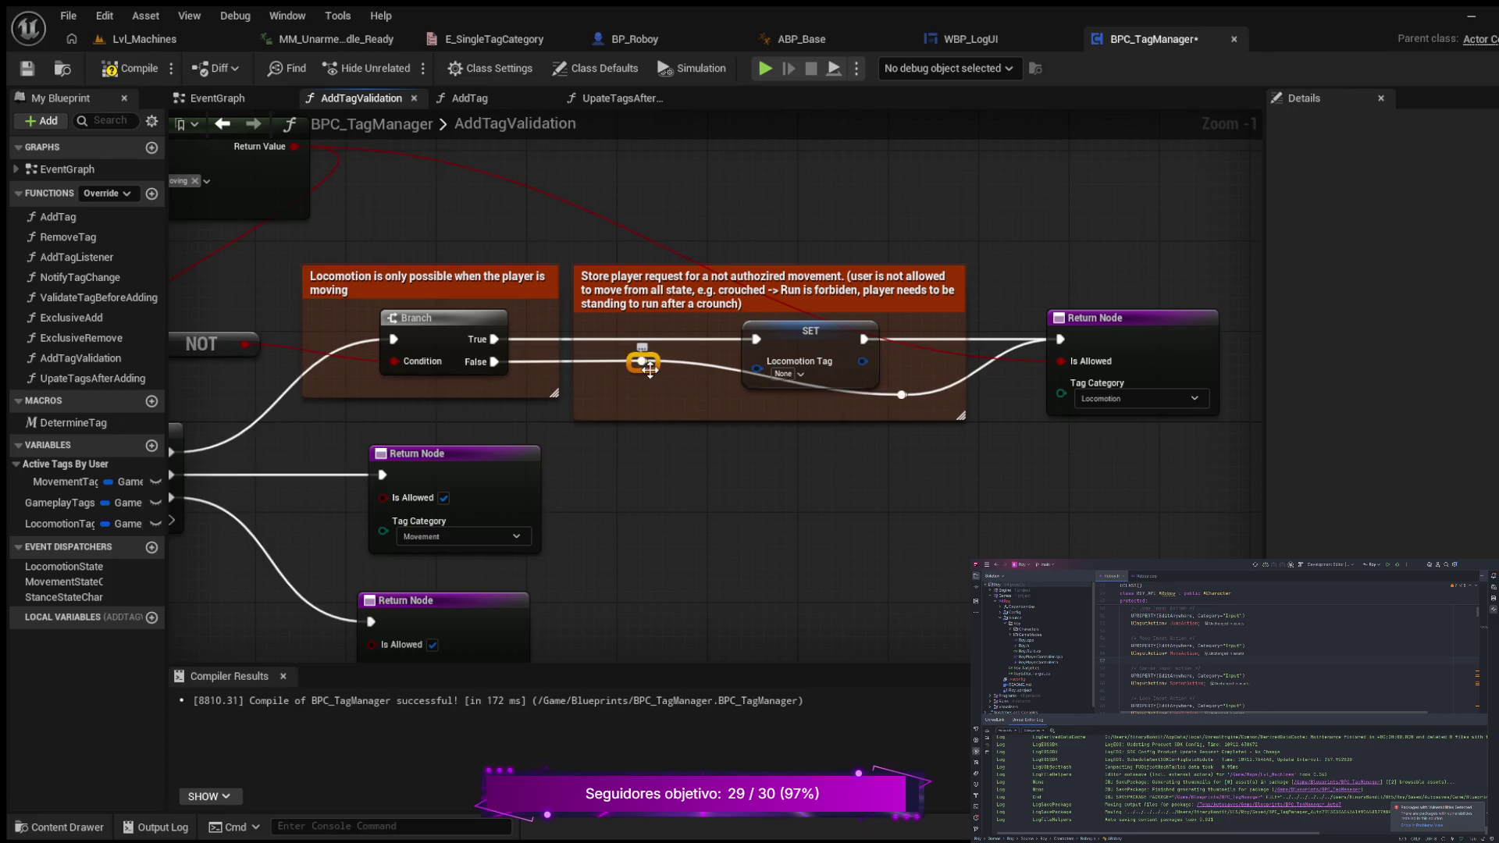
{"action": "left_click_drag", "start_coordinate": [649, 371], "coordinate": [635, 400]}
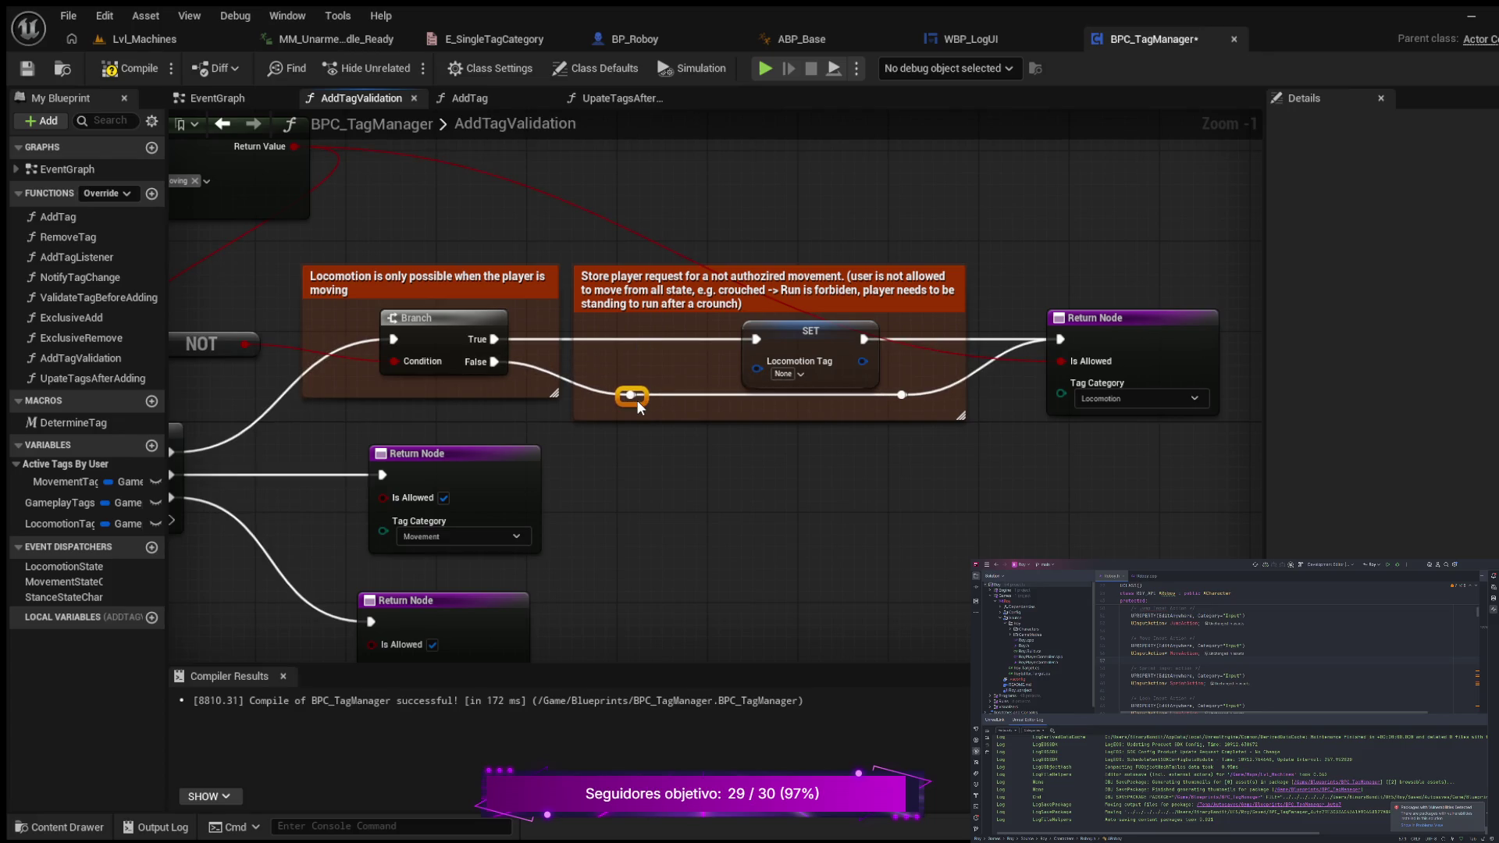
- Add a reroute point on the red Matches Tag wire and lift it above the comment boxes
{"action": "double_click", "coordinate": [679, 249]}
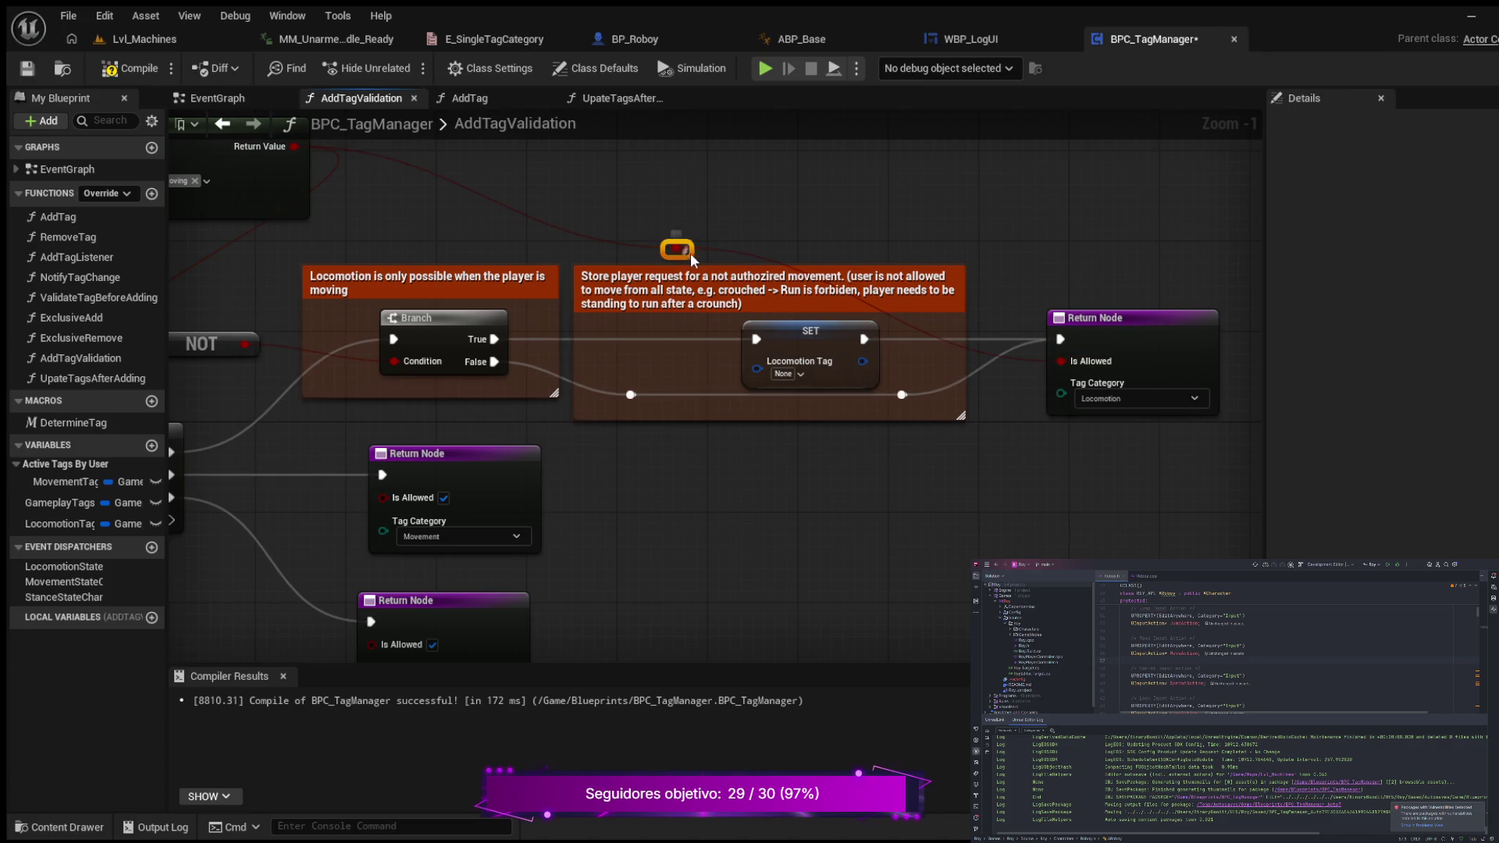
{"action": "left_click_drag", "start_coordinate": [829, 233], "coordinate": [868, 227]}
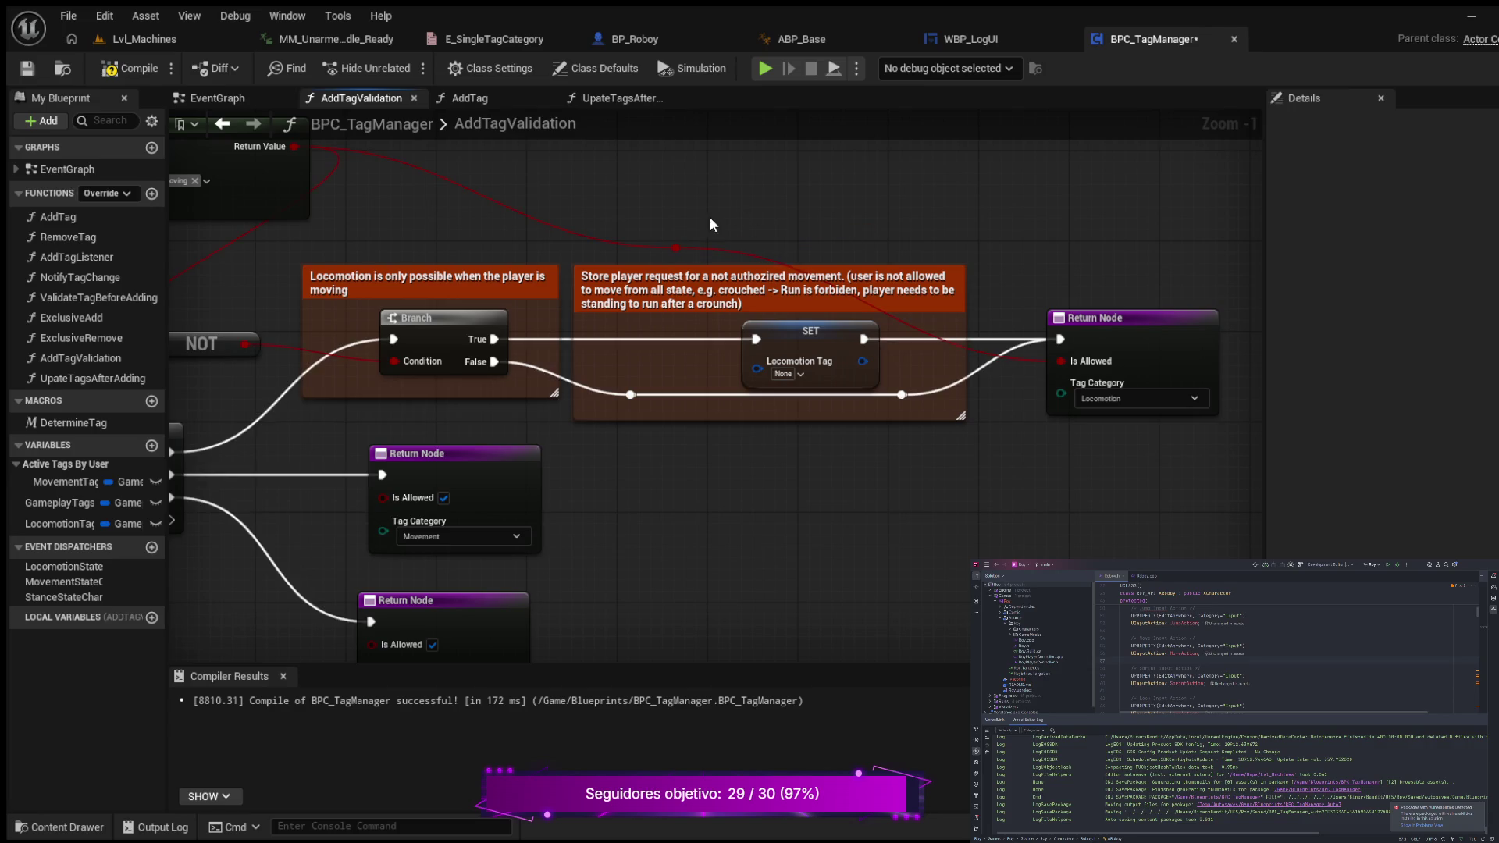
{"action": "mouse_move", "coordinate": [676, 248]}
{"action": "left_mouse_down"}
{"action": "mouse_move", "coordinate": [914, 211]}
{"action": "mouse_move", "coordinate": [996, 224]}
{"action": "left_mouse_up"}
- Shift the selected Movement Tag and Matches Tag nodes down together, then refocus on the AddTagValidation nodes
{"action": "scroll", "coordinate": [826, 484], "scroll_direction": "down", "scroll_amount": 3}
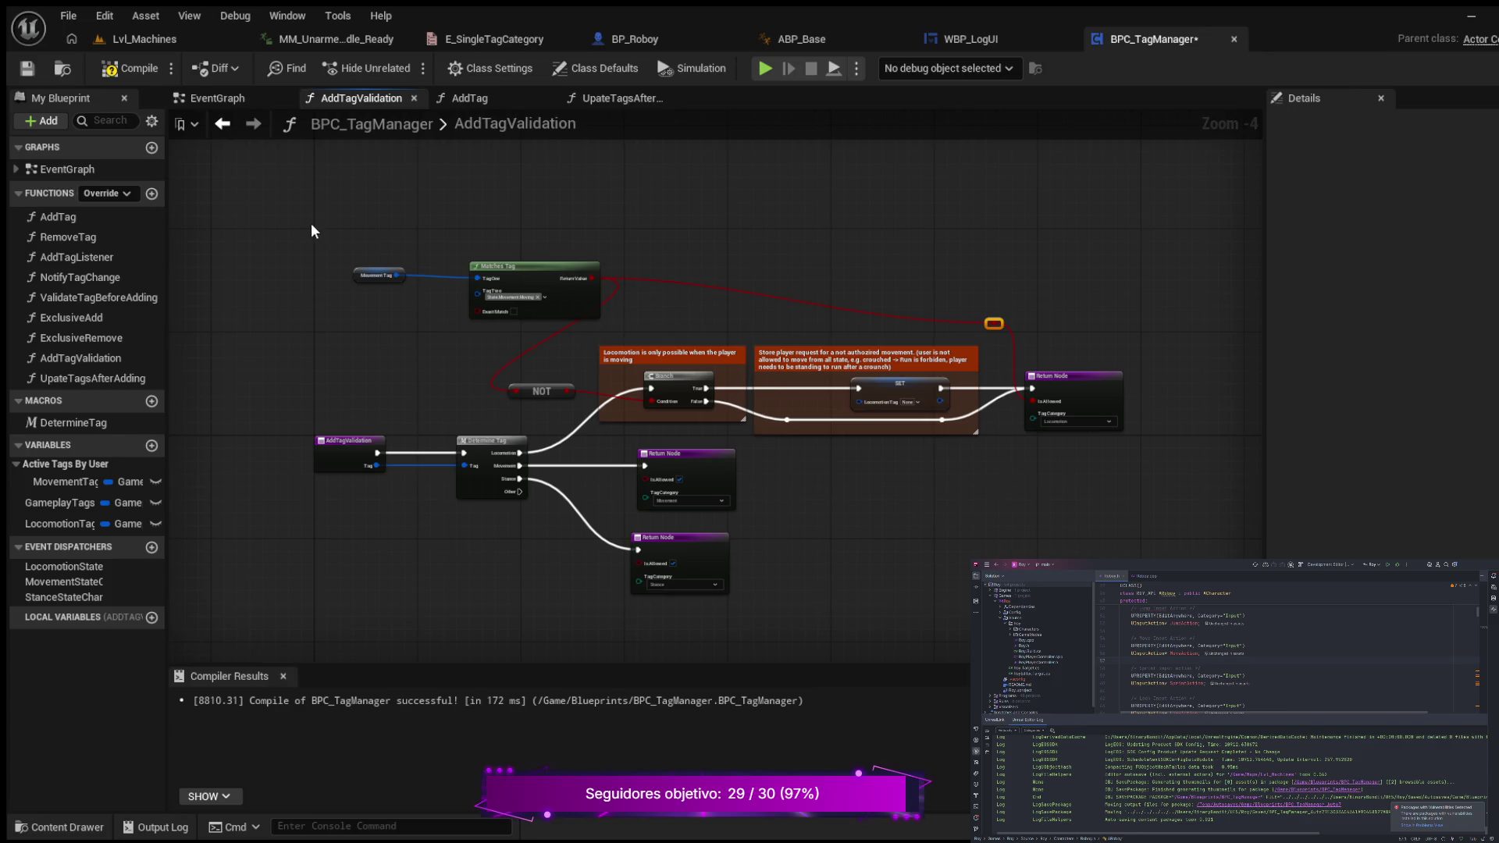
{"action": "left_click_drag", "start_coordinate": [310, 230], "coordinate": [650, 312]}
{"action": "mouse_move", "coordinate": [498, 277]}
{"action": "left_mouse_down"}
{"action": "mouse_move", "coordinate": [398, 310]}
{"action": "mouse_move", "coordinate": [393, 336]}
{"action": "mouse_move", "coordinate": [400, 315]}
{"action": "left_mouse_up"}
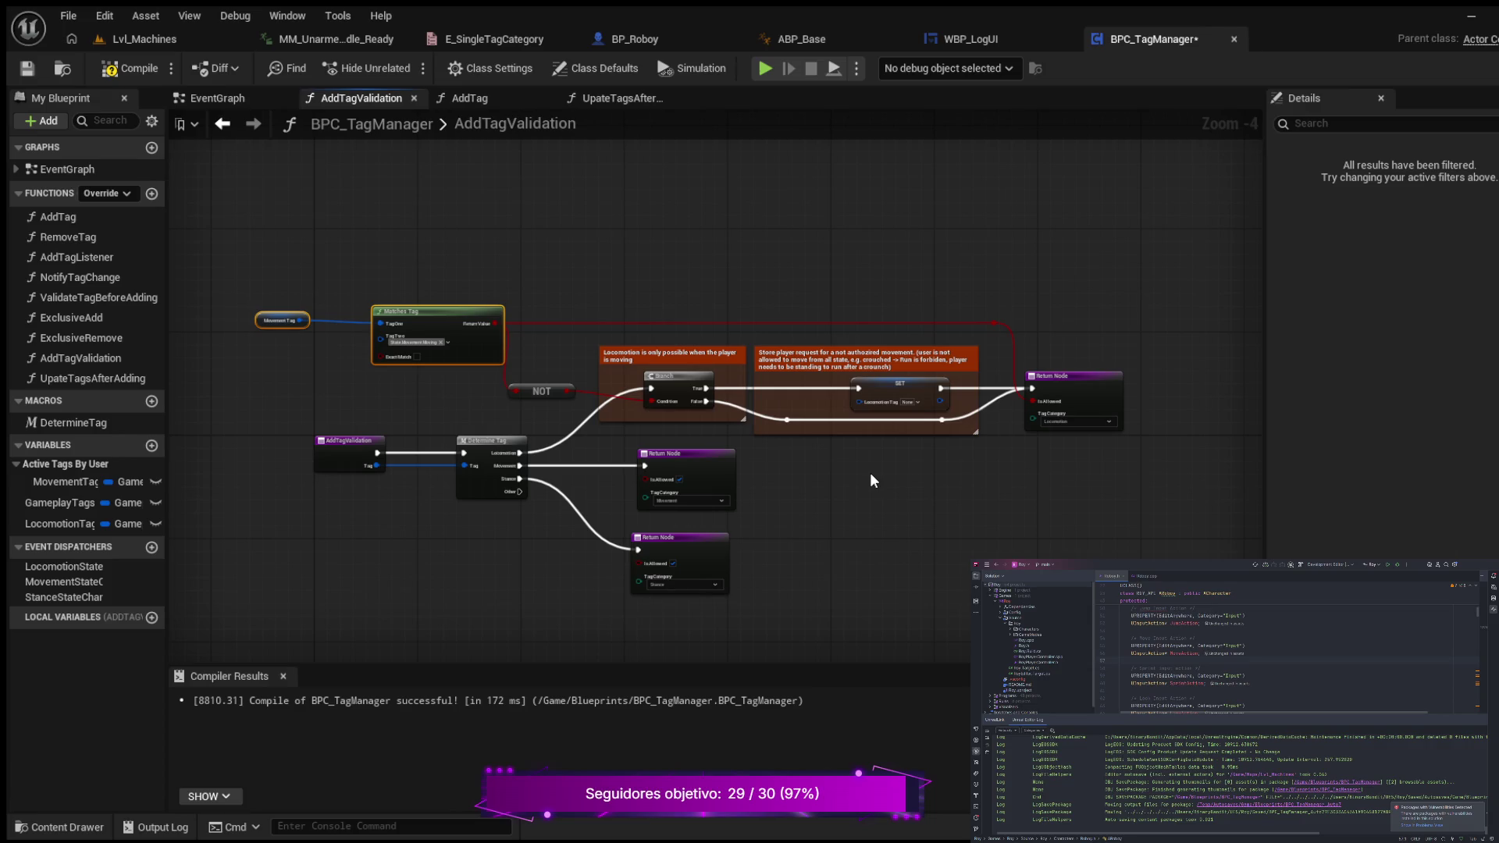
{"action": "scroll", "coordinate": [866, 457], "scroll_direction": "up", "scroll_amount": 2}
{"action": "mouse_move", "coordinate": [803, 495]}
{"action": "left_mouse_down"}
{"action": "mouse_move", "coordinate": [1059, 499]}
{"action": "mouse_move", "coordinate": [1046, 486]}
{"action": "mouse_move", "coordinate": [651, 470]}
{"action": "mouse_move", "coordinate": [689, 501]}
{"action": "mouse_move", "coordinate": [828, 515]}
{"action": "left_mouse_up"}
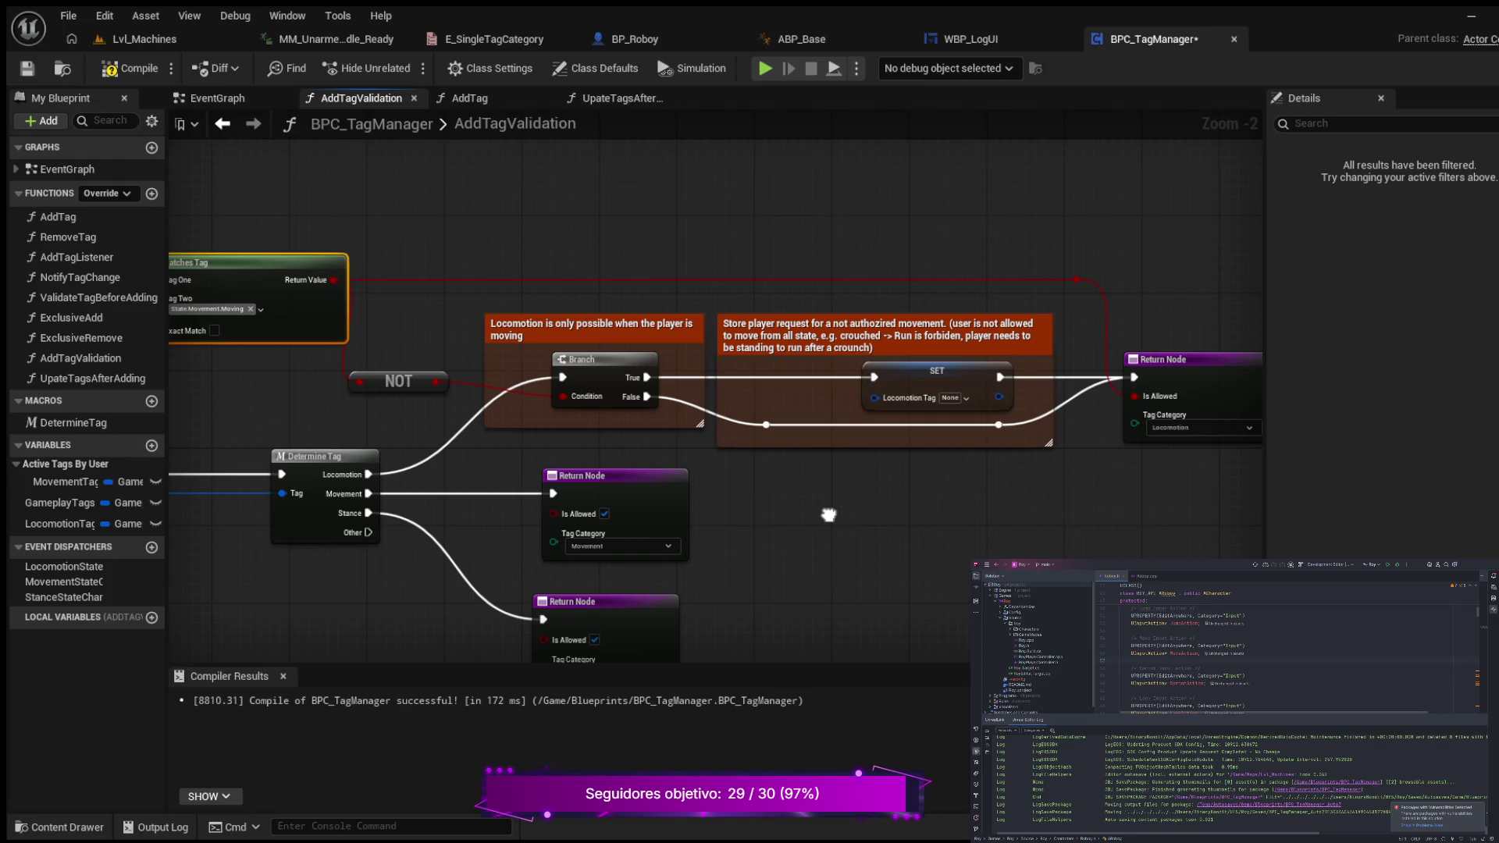
{"action": "left_click_drag", "start_coordinate": [828, 515], "coordinate": [605, 531]}
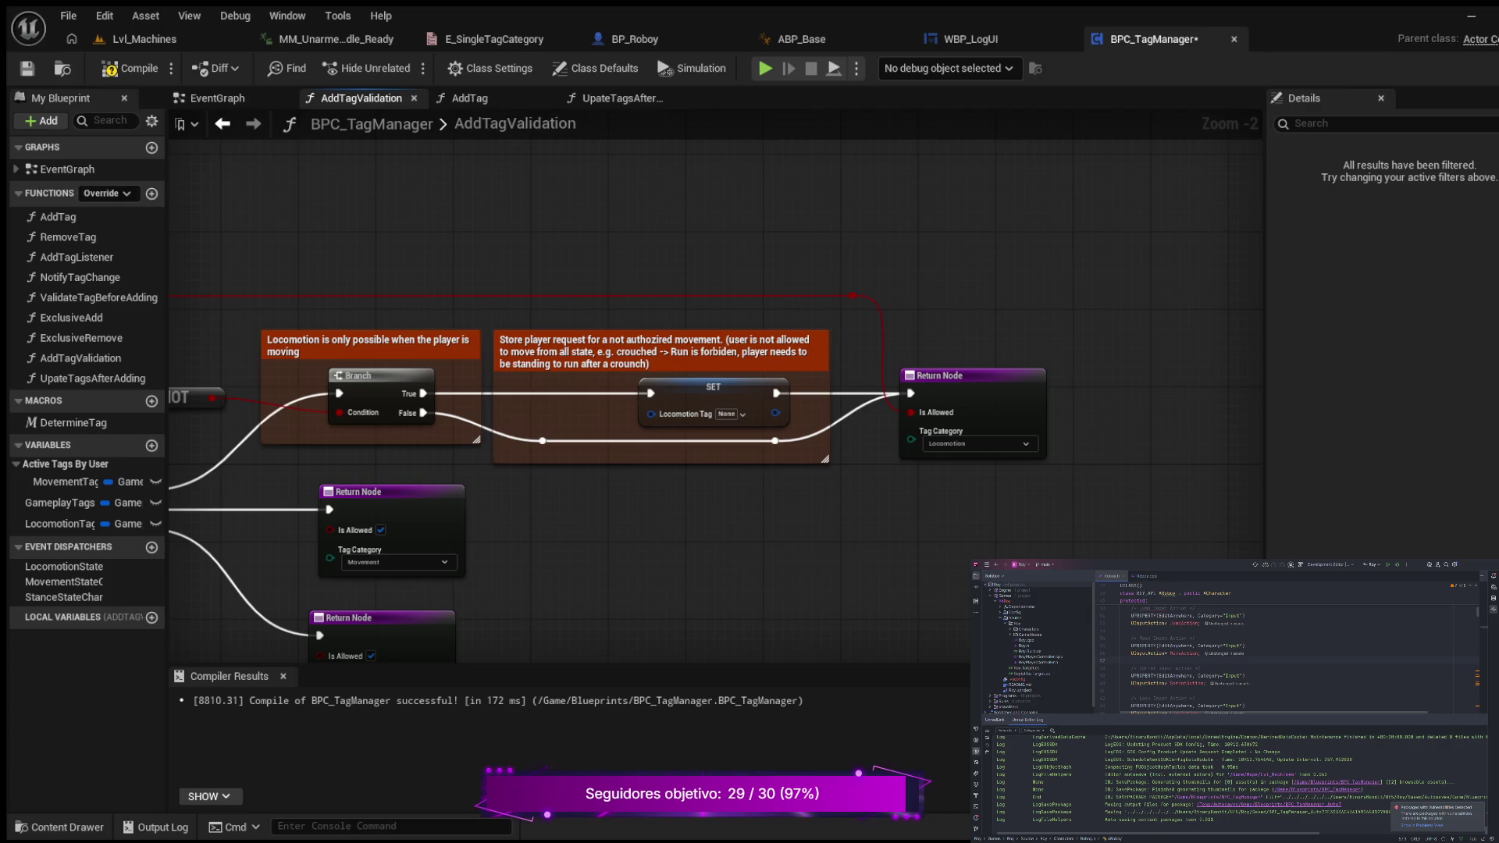
- Save BPC_TagManager and center the AddTag graph, where Validate Tag Before Adding feeds the Branch
{"action": "left_click", "coordinate": [131, 68]}
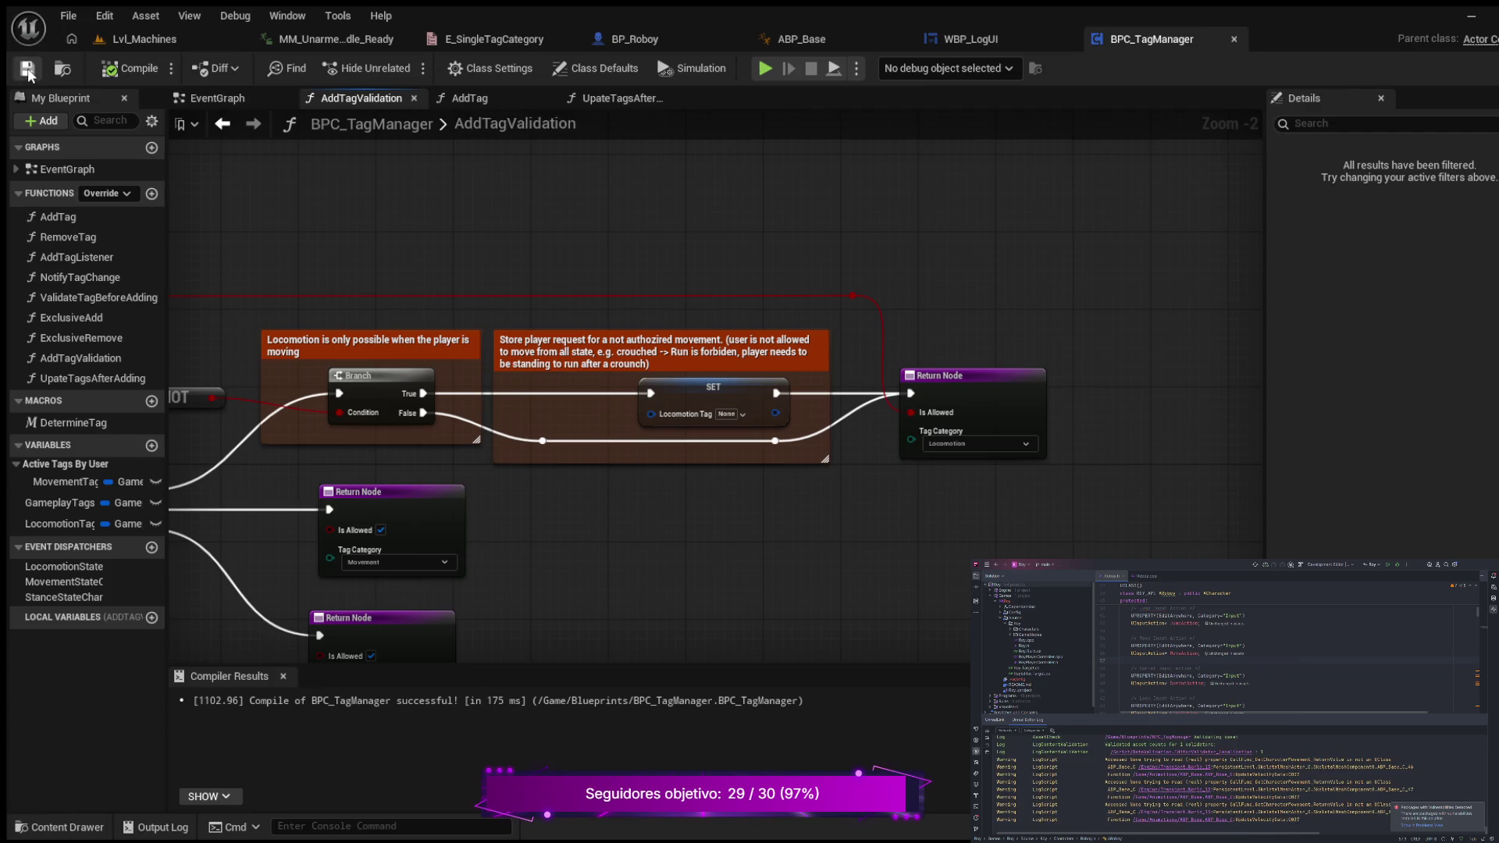
{"action": "left_click_drag", "start_coordinate": [308, 208], "coordinate": [429, 211]}
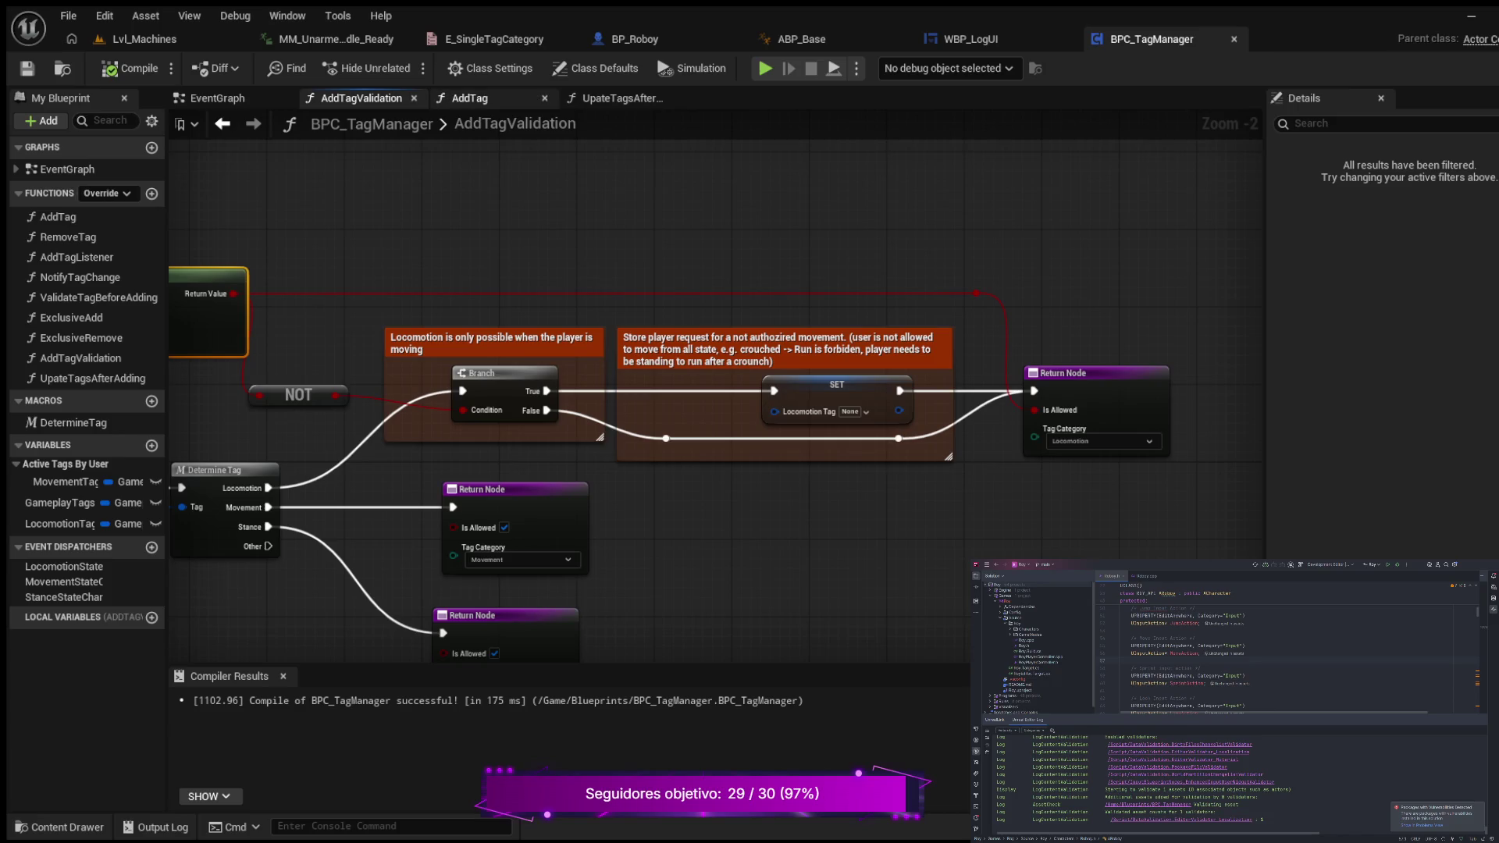
{"action": "left_click", "coordinate": [470, 98]}
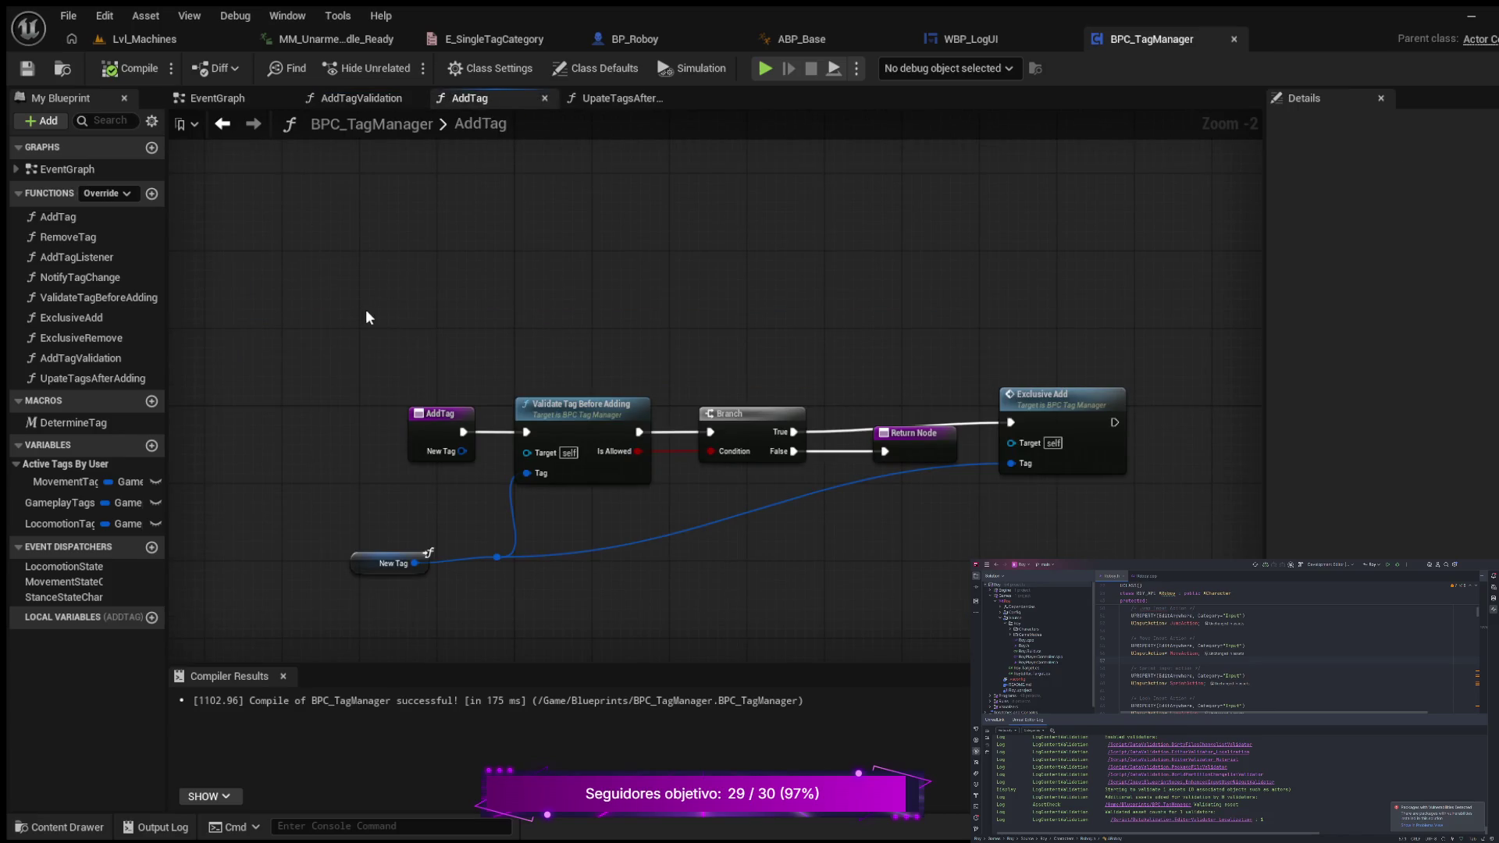
{"action": "scroll", "coordinate": [347, 312], "scroll_direction": "up", "scroll_amount": 2}
{"action": "left_click_drag", "start_coordinate": [468, 308], "coordinate": [295, 226]}
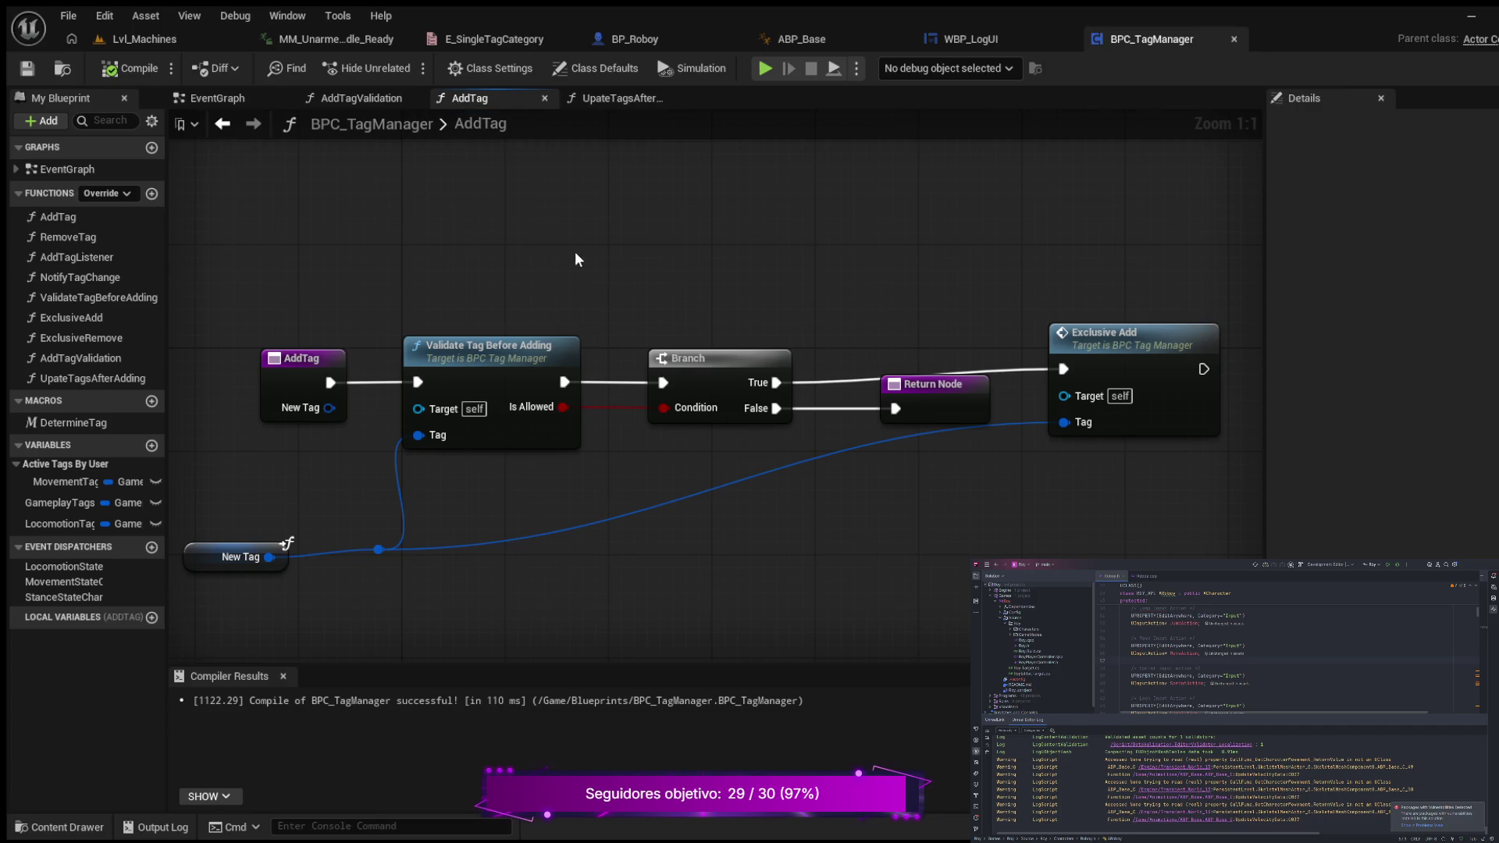
{"action": "mouse_move", "coordinate": [578, 258]}
{"action": "left_mouse_down"}
{"action": "mouse_move", "coordinate": [656, 237]}
{"action": "mouse_move", "coordinate": [620, 244]}
{"action": "left_mouse_up"}
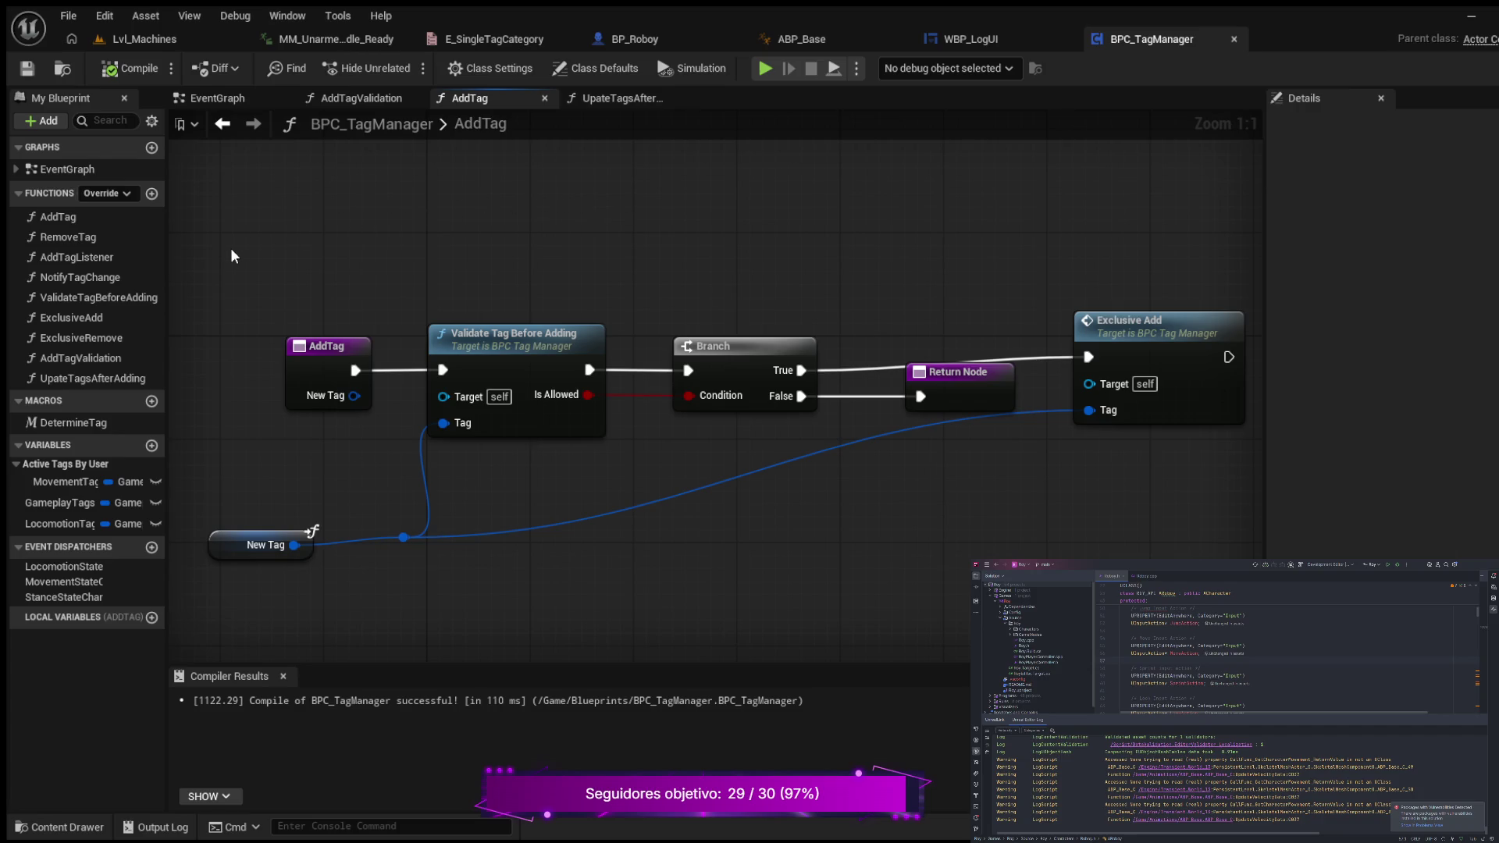
- Reopen AddTagValidation, look over the Matches Tag and entry nodes, and recompile the blueprint
{"action": "double_click", "coordinate": [83, 358]}
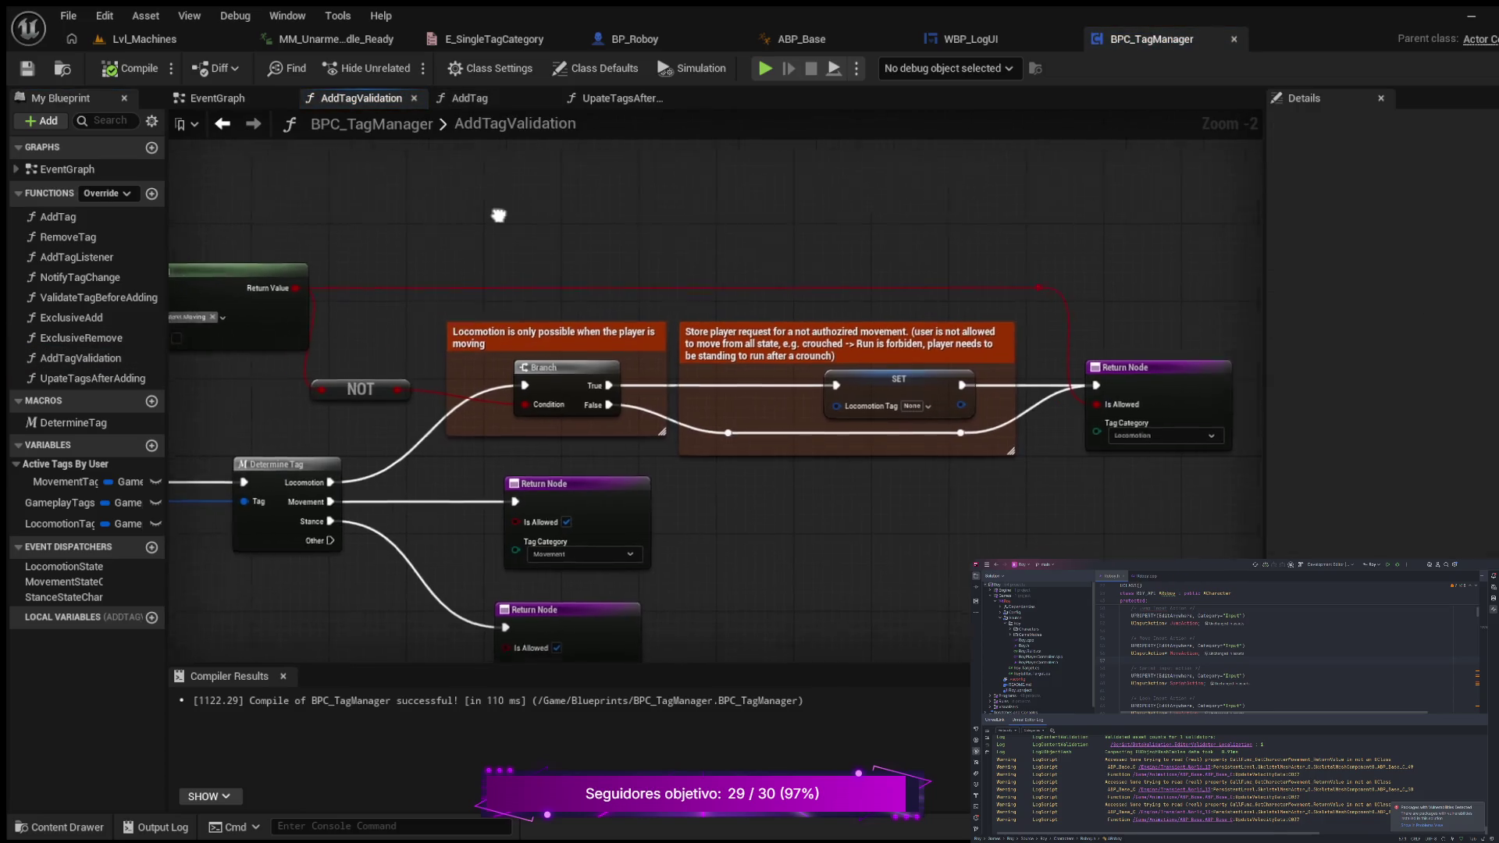
{"action": "mouse_move", "coordinate": [617, 195]}
{"action": "left_mouse_down"}
{"action": "mouse_move", "coordinate": [745, 210]}
{"action": "mouse_move", "coordinate": [541, 217]}
{"action": "left_mouse_up"}
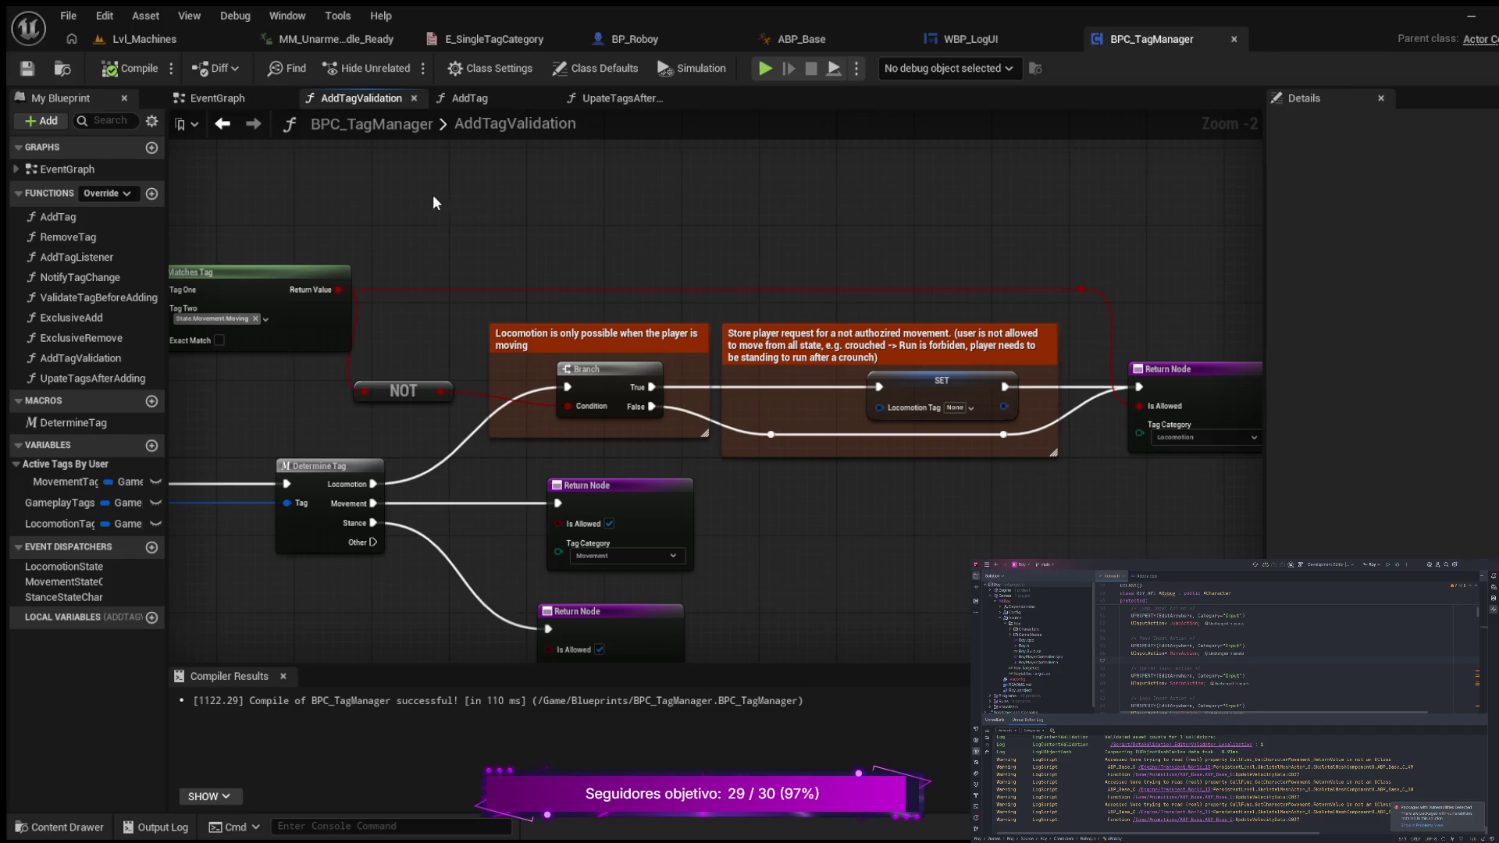
{"action": "left_click_drag", "start_coordinate": [384, 172], "coordinate": [772, 195]}
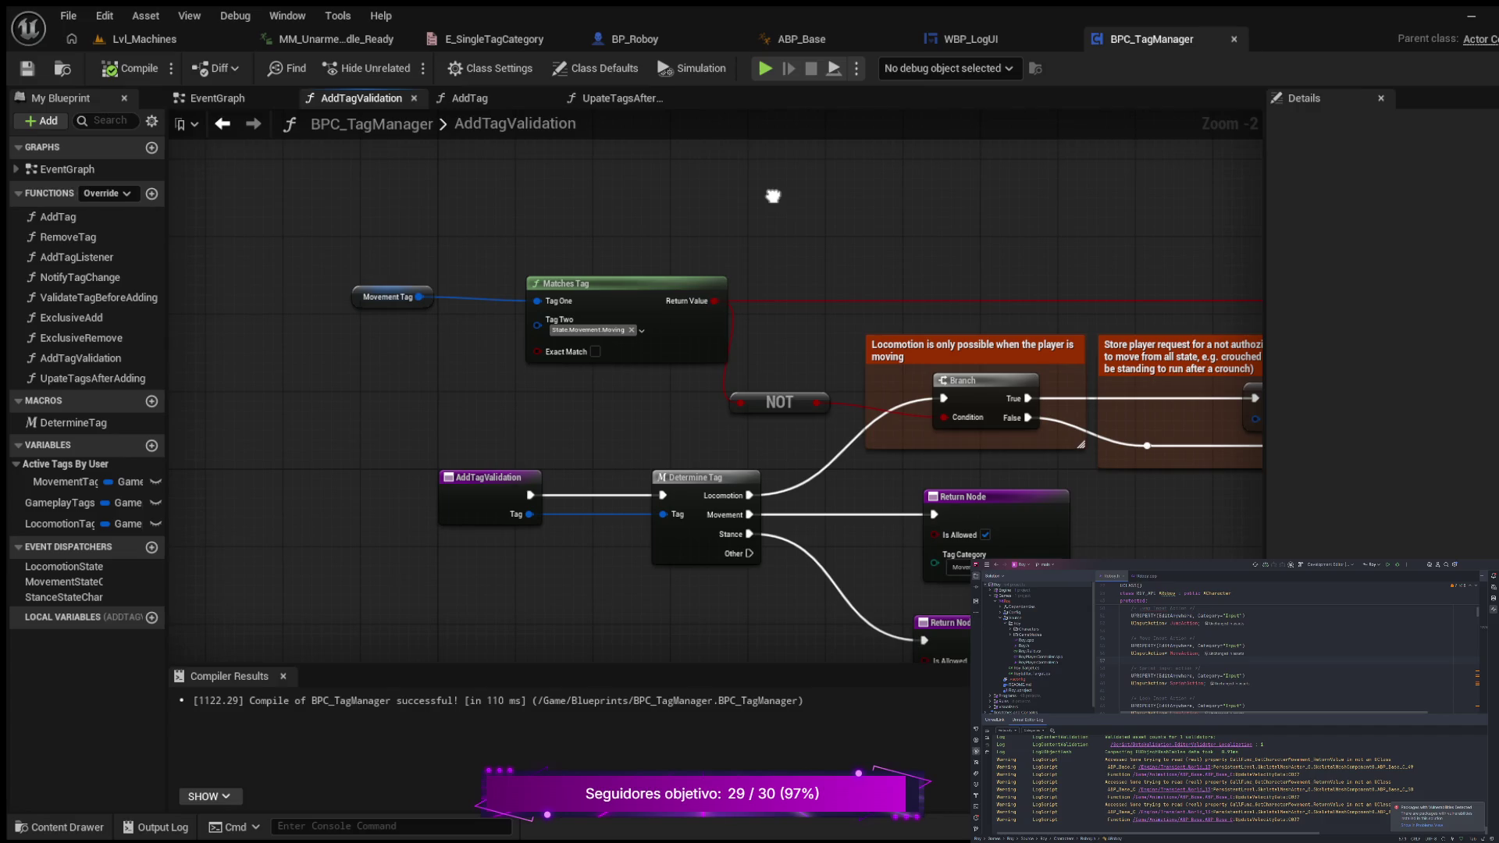
{"action": "left_click", "coordinate": [140, 71]}
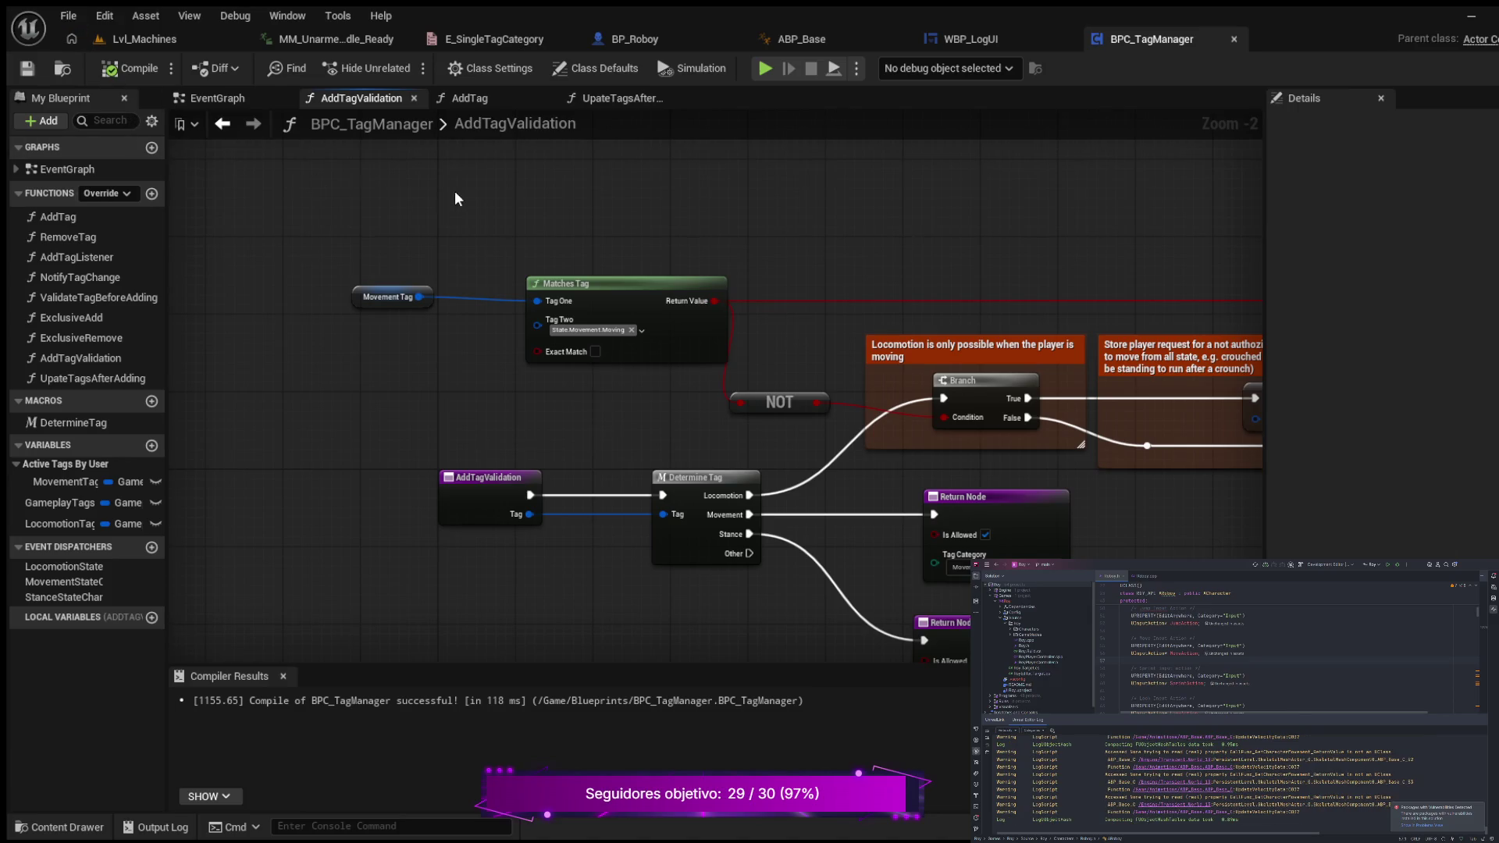
- Pan across the rest of AddTagValidation, check the entry node's properties, then return to AddTag
{"action": "left_click_drag", "start_coordinate": [456, 193], "coordinate": [370, 190]}
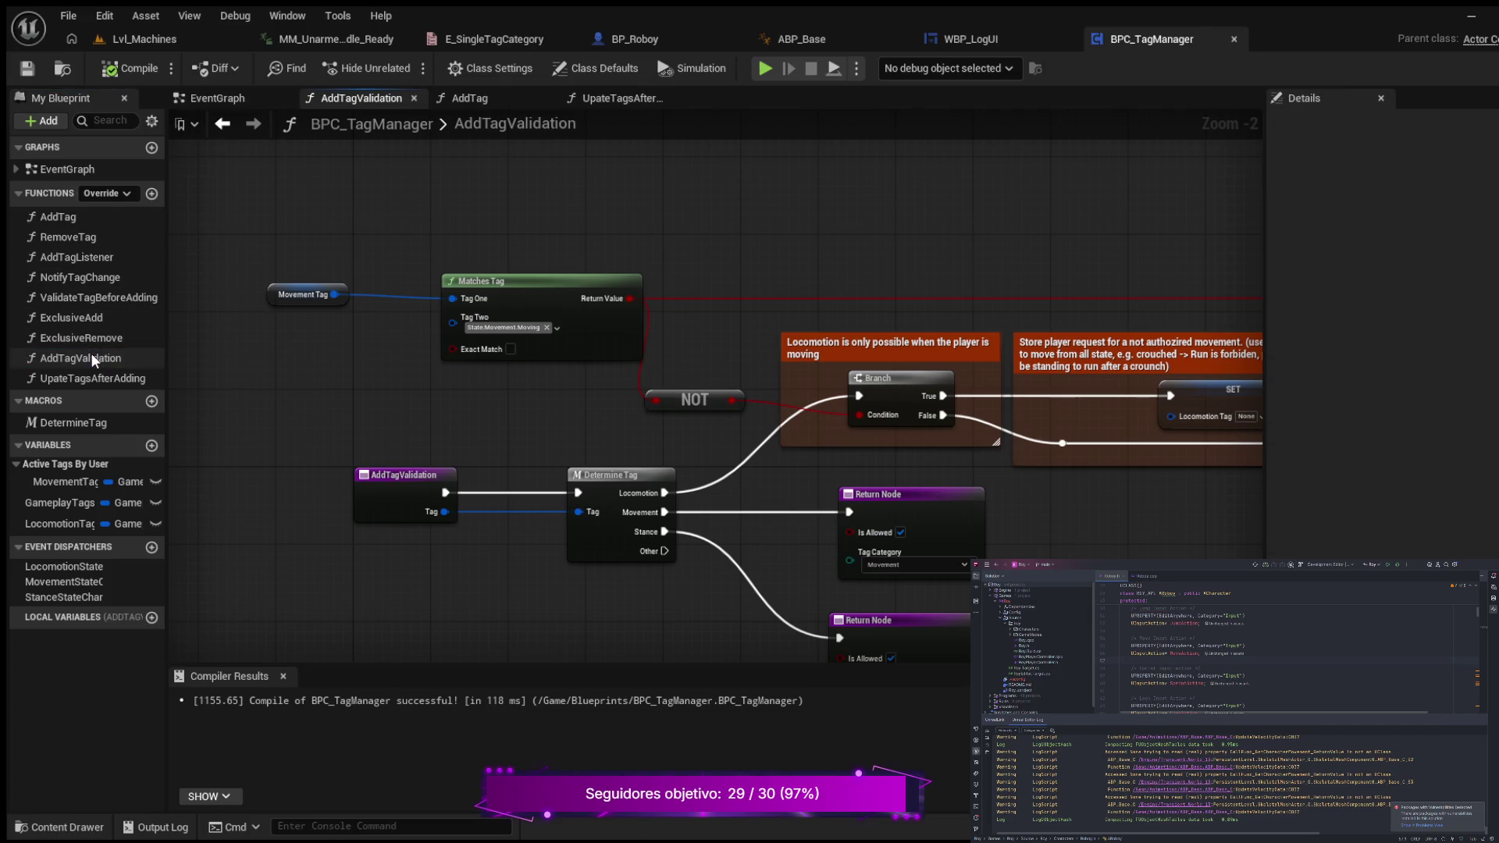
{"action": "mouse_move", "coordinate": [260, 352]}
{"action": "left_mouse_down"}
{"action": "mouse_move", "coordinate": [251, 288]}
{"action": "mouse_move", "coordinate": [224, 274]}
{"action": "left_mouse_up"}
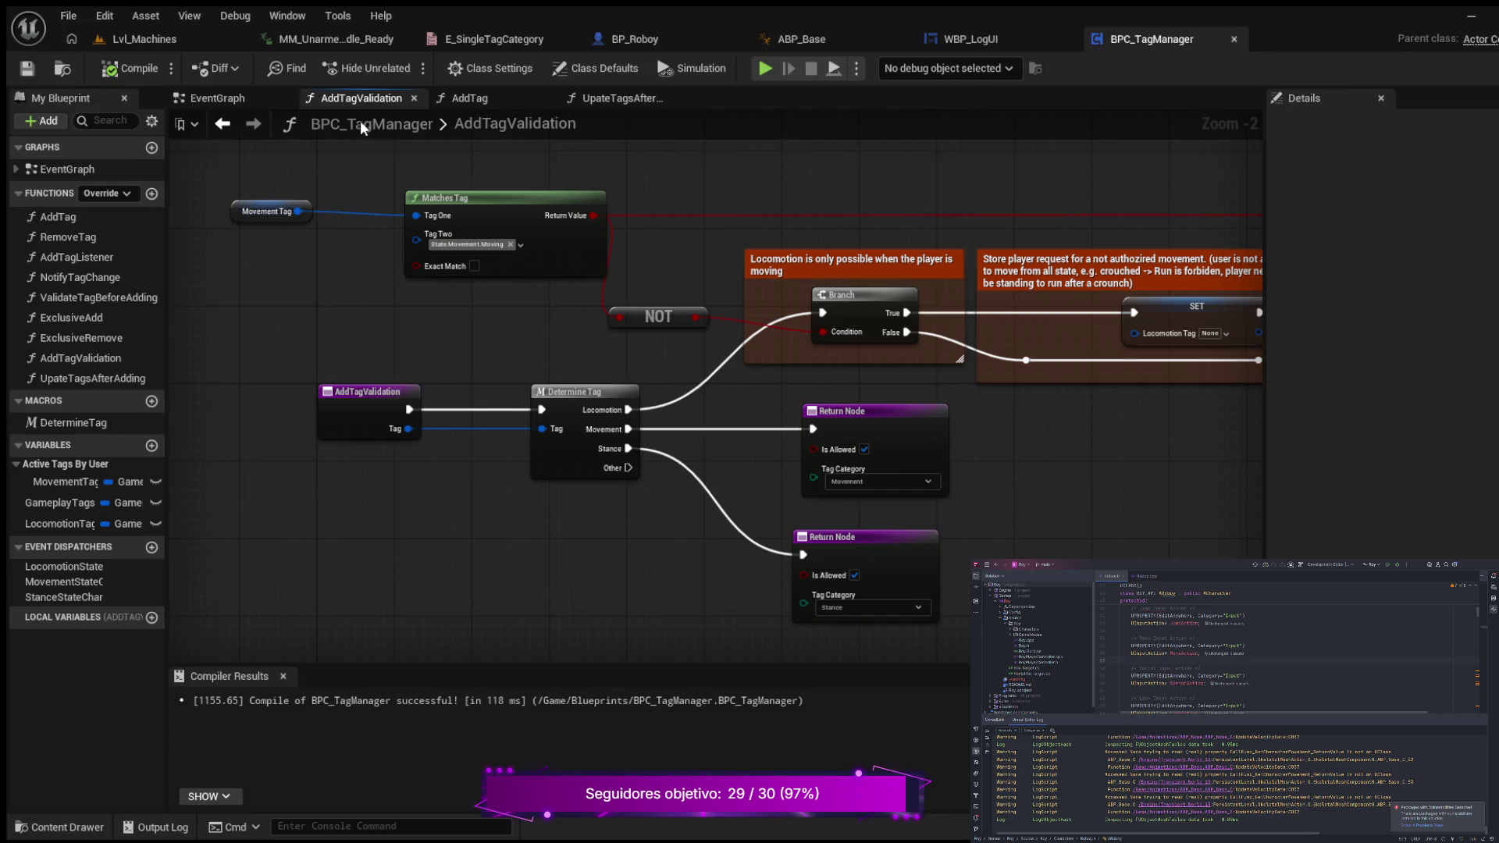
{"action": "left_click_drag", "start_coordinate": [311, 289], "coordinate": [195, 302]}
{"action": "mouse_move", "coordinate": [960, 425]}
{"action": "left_mouse_down"}
{"action": "mouse_move", "coordinate": [613, 413]}
{"action": "mouse_move", "coordinate": [1102, 363]}
{"action": "left_mouse_up"}
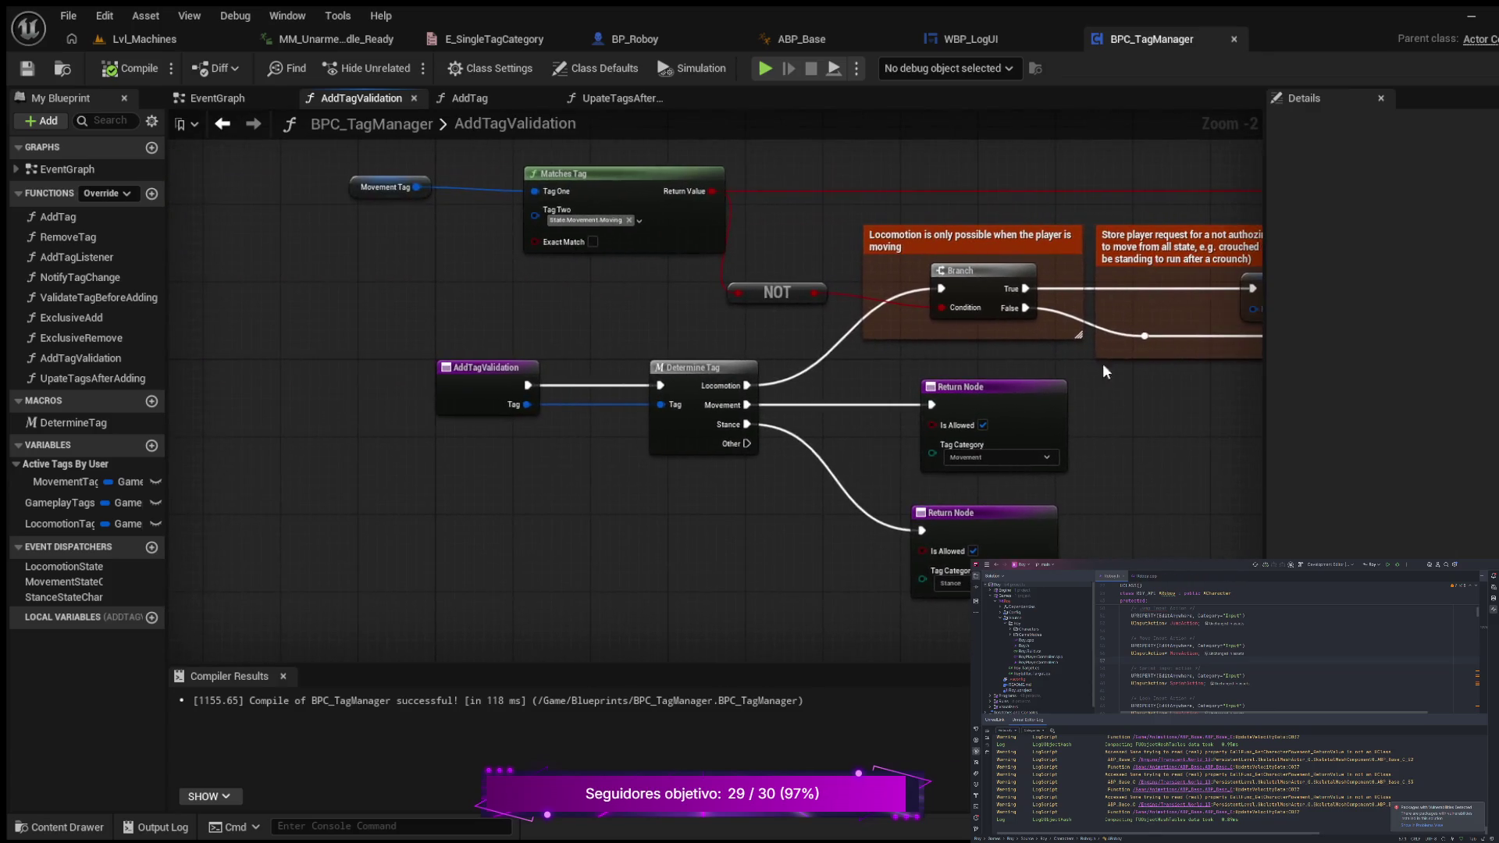
{"action": "left_click", "coordinate": [480, 369]}
{"action": "mouse_move", "coordinate": [458, 287]}
{"action": "left_mouse_down"}
{"action": "mouse_move", "coordinate": [289, 275]}
{"action": "mouse_move", "coordinate": [192, 316]}
{"action": "left_mouse_up"}
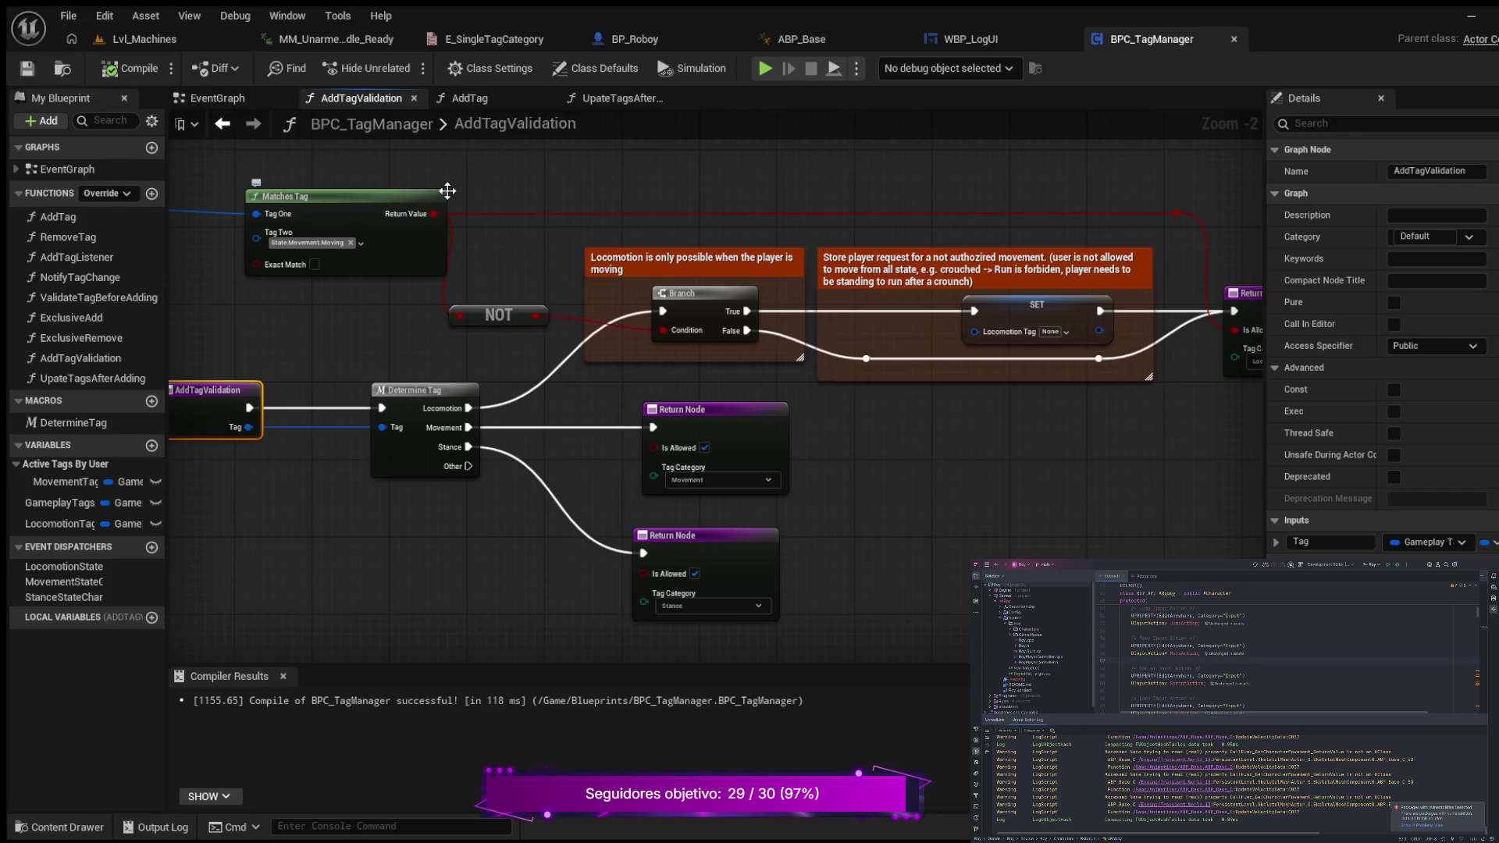
{"action": "left_click", "coordinate": [470, 98]}
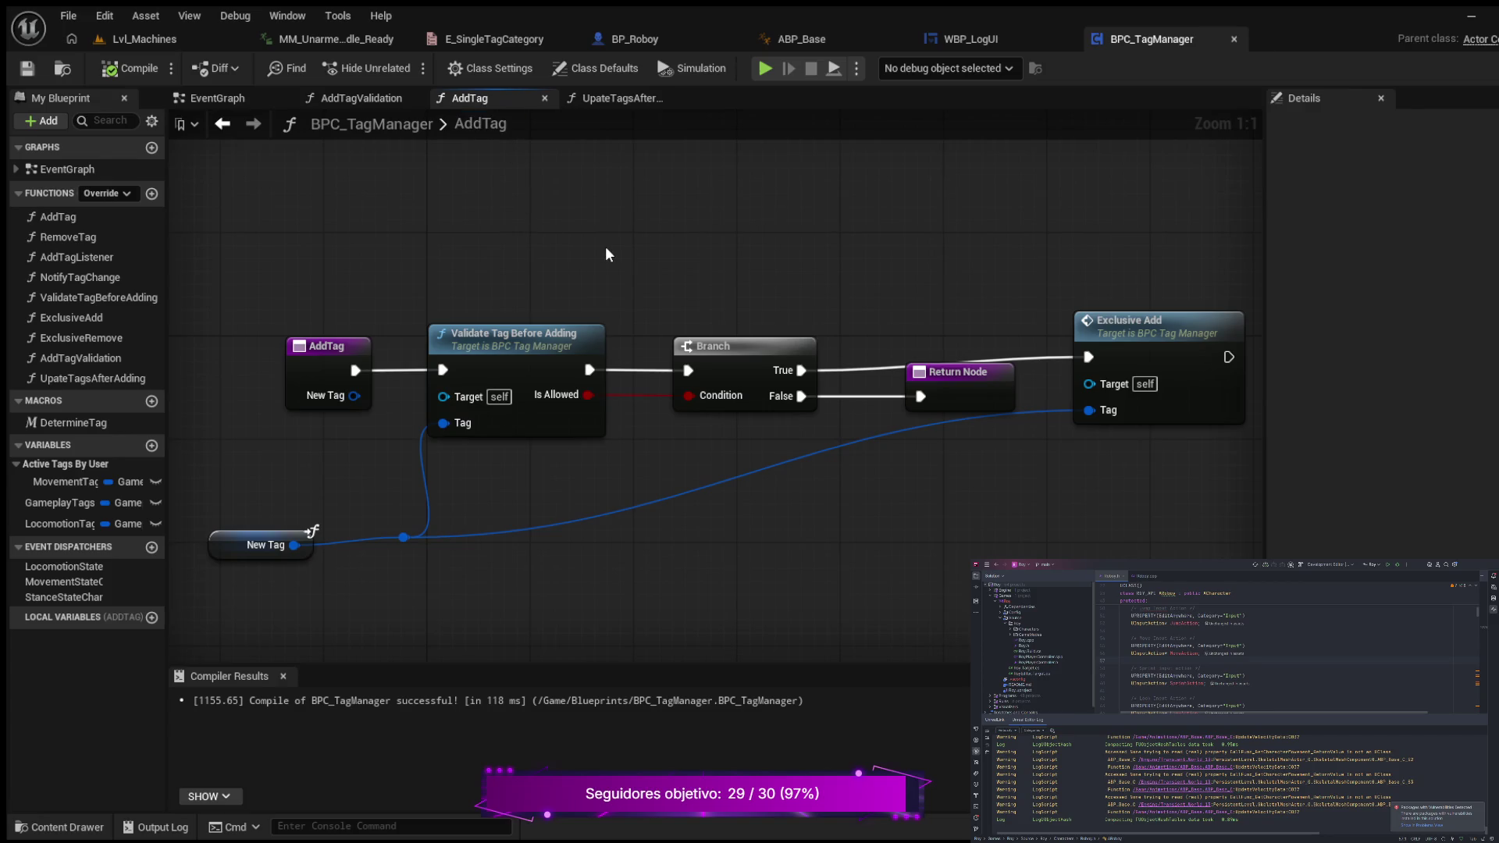
{"action": "mouse_move", "coordinate": [624, 242]}
{"action": "left_mouse_down"}
{"action": "mouse_move", "coordinate": [449, 244]}
{"action": "mouse_move", "coordinate": [605, 252]}
{"action": "left_mouse_up"}
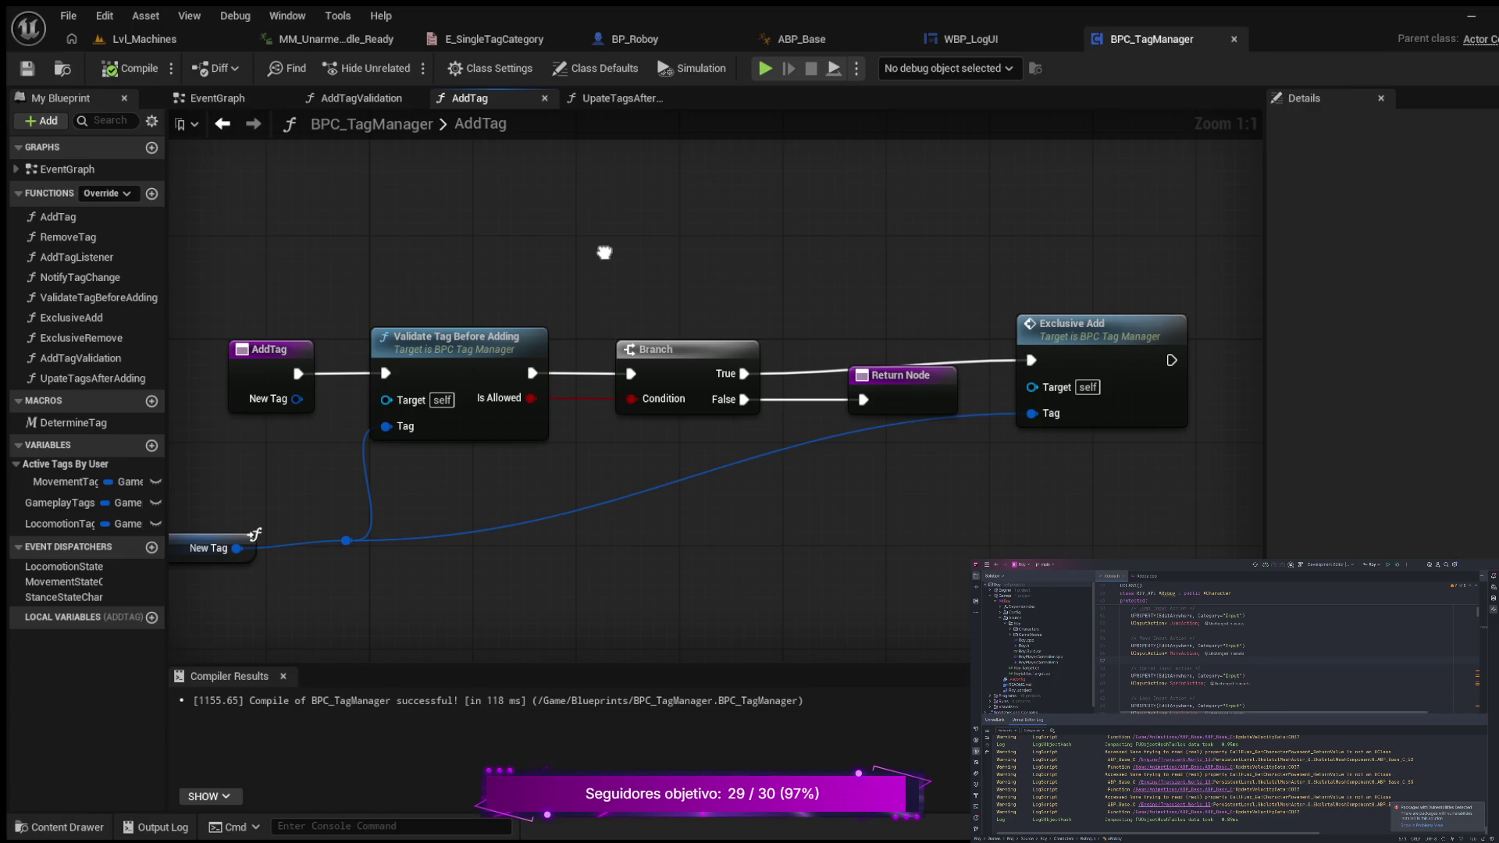
{"action": "key", "text": "Home"}
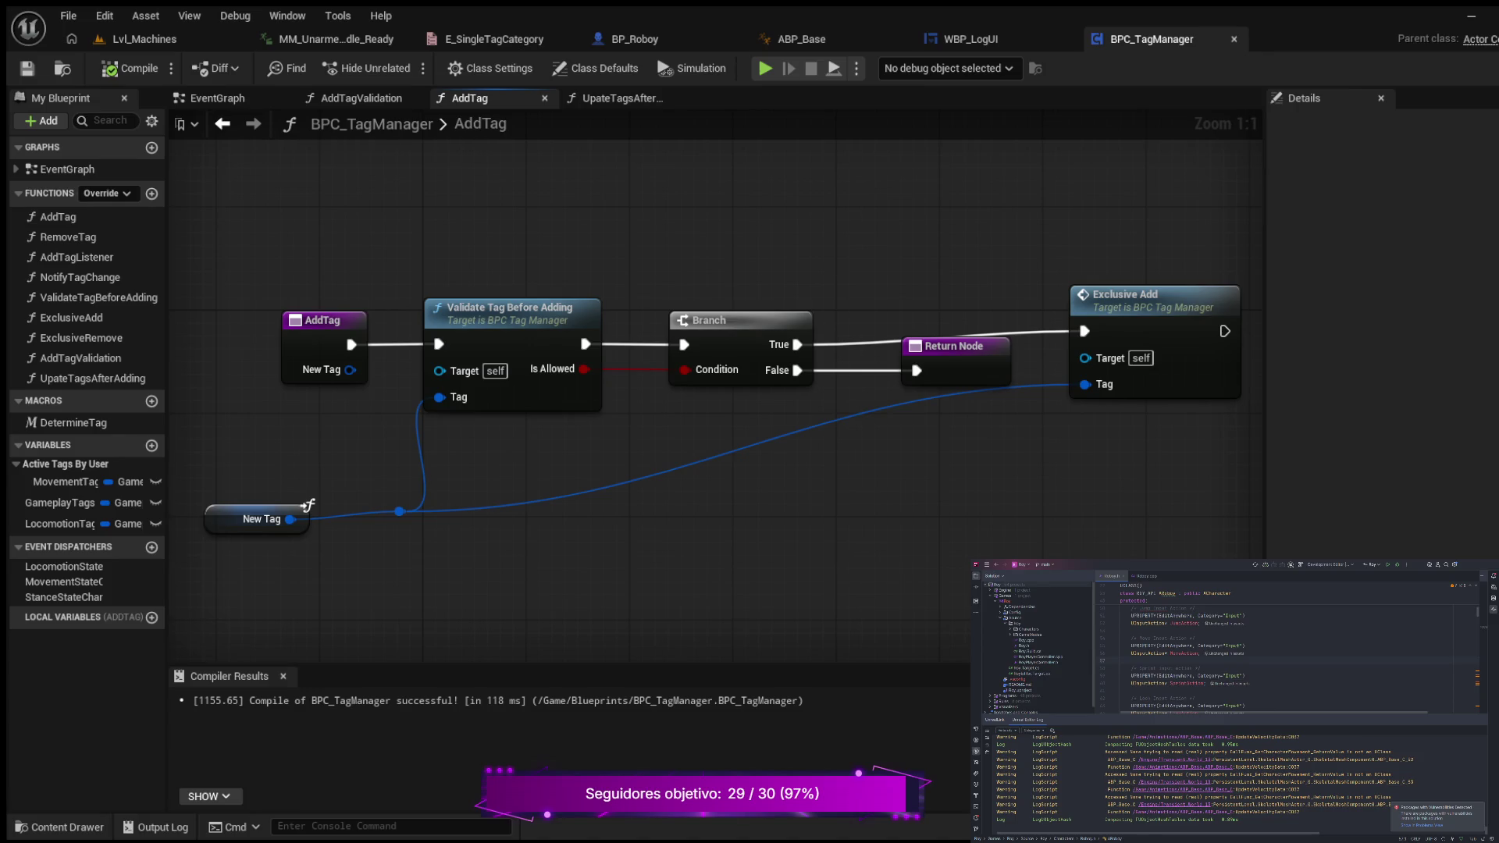
{"action": "left_click", "coordinate": [521, 343]}
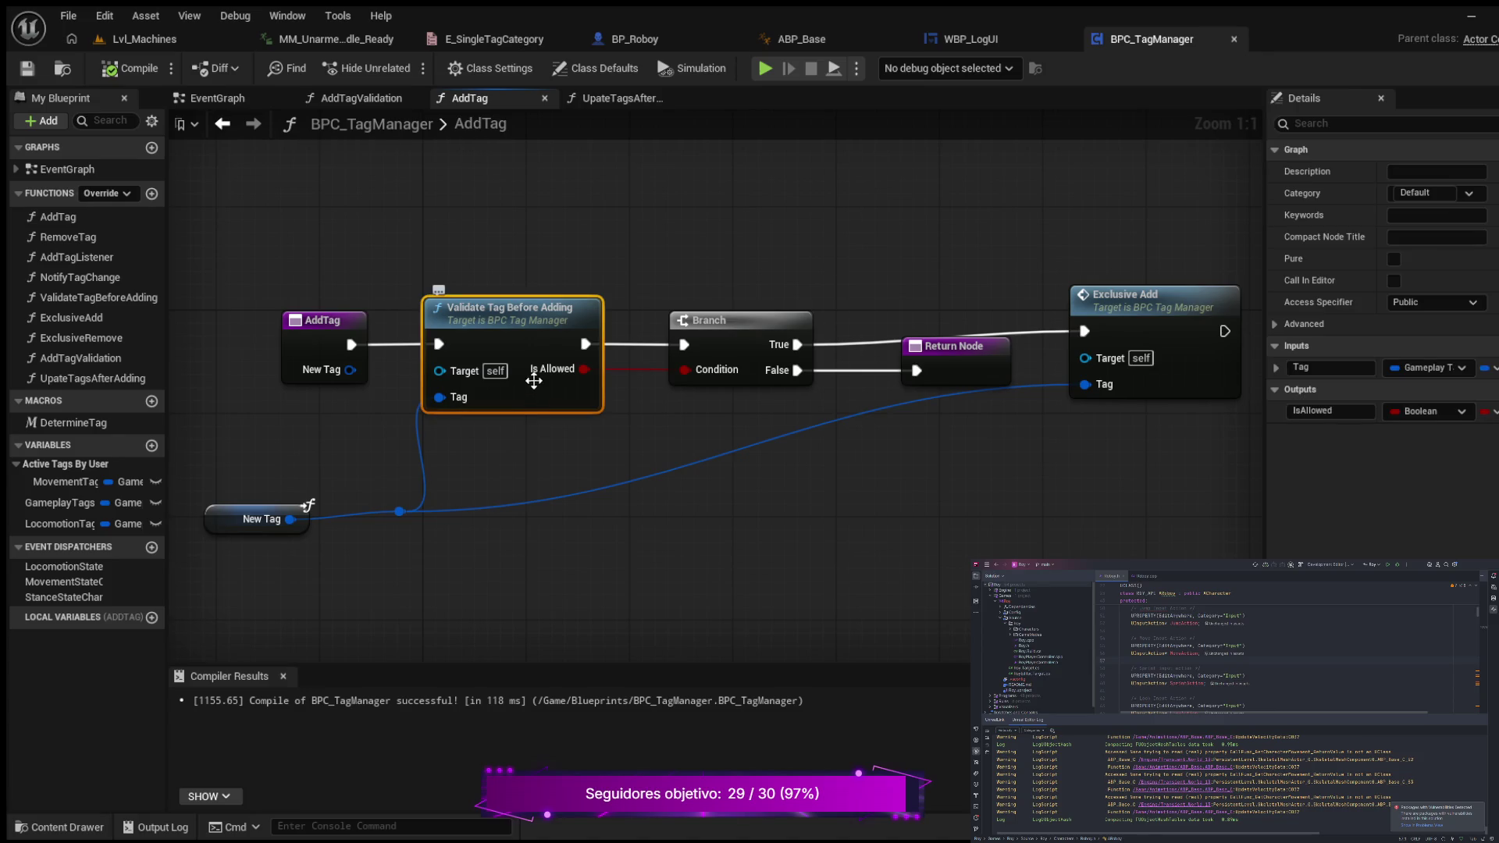
{"action": "double_click", "coordinate": [521, 342]}
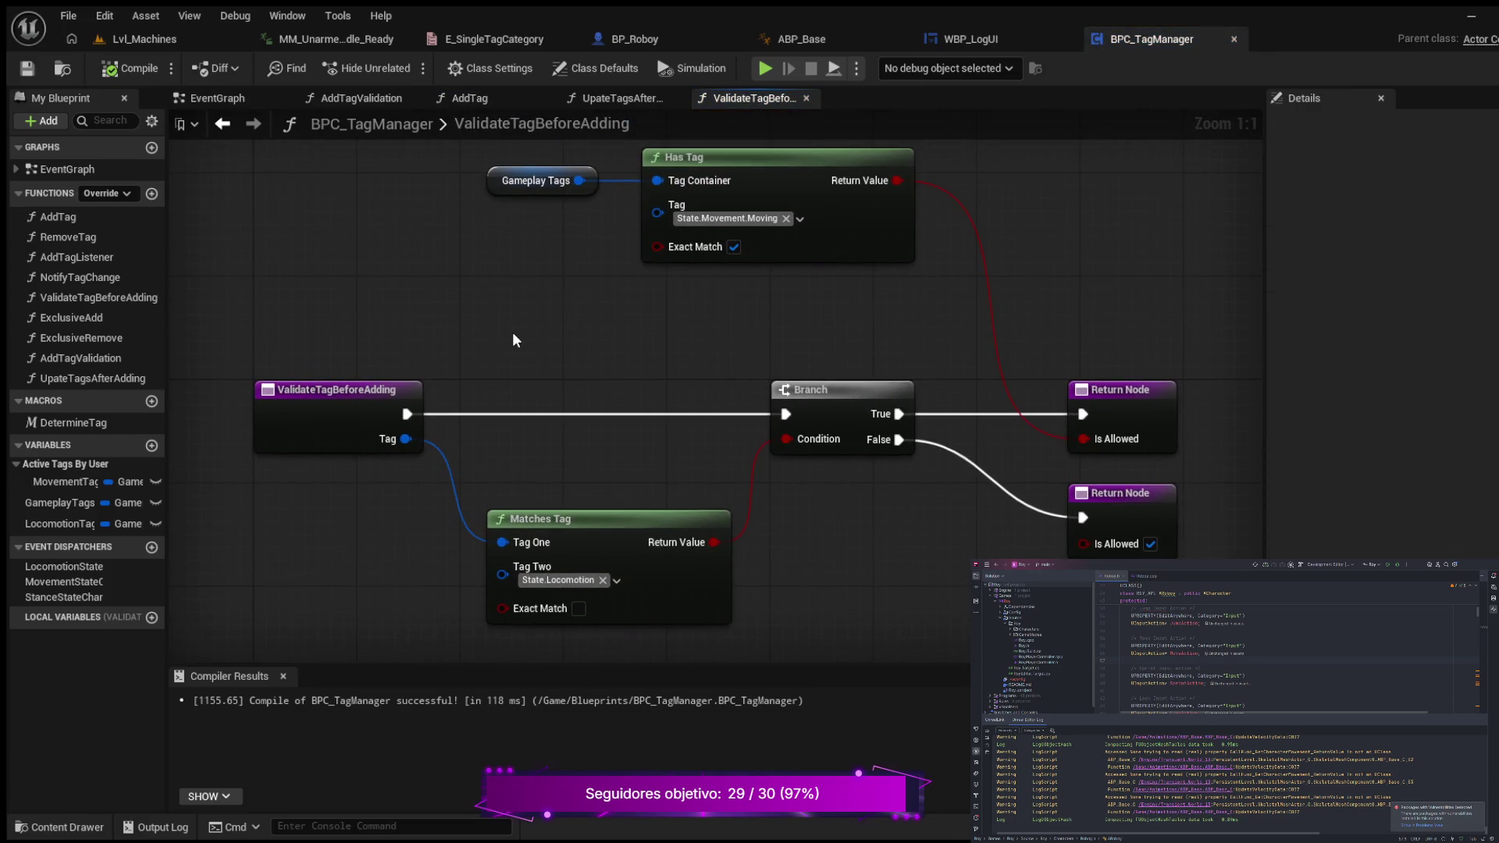
{"action": "left_click_drag", "start_coordinate": [514, 334], "coordinate": [531, 349]}
{"action": "left_click", "coordinate": [258, 386]}
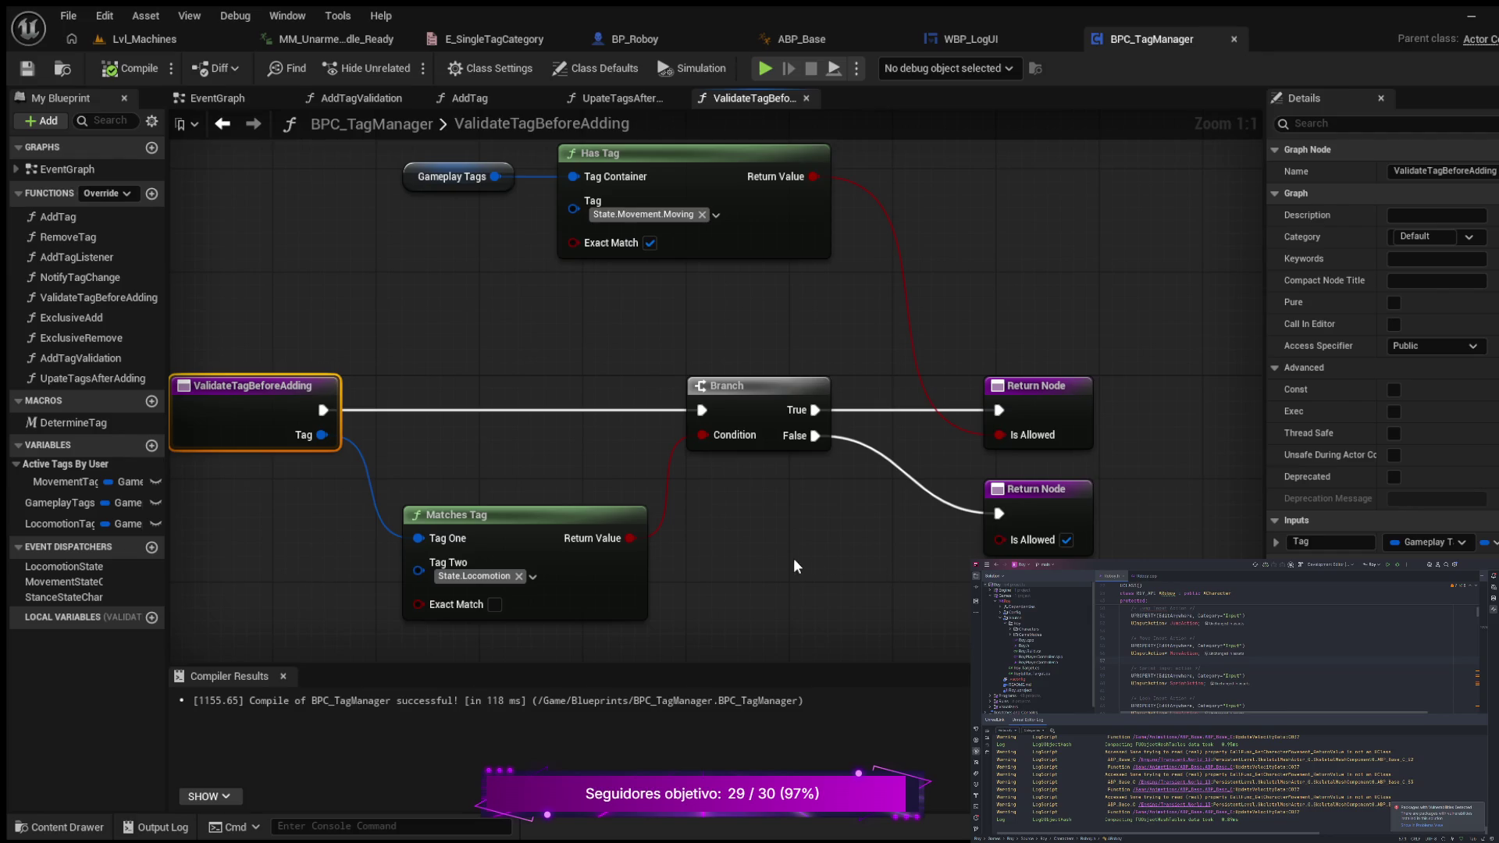
{"action": "left_click_drag", "start_coordinate": [793, 562], "coordinate": [882, 552]}
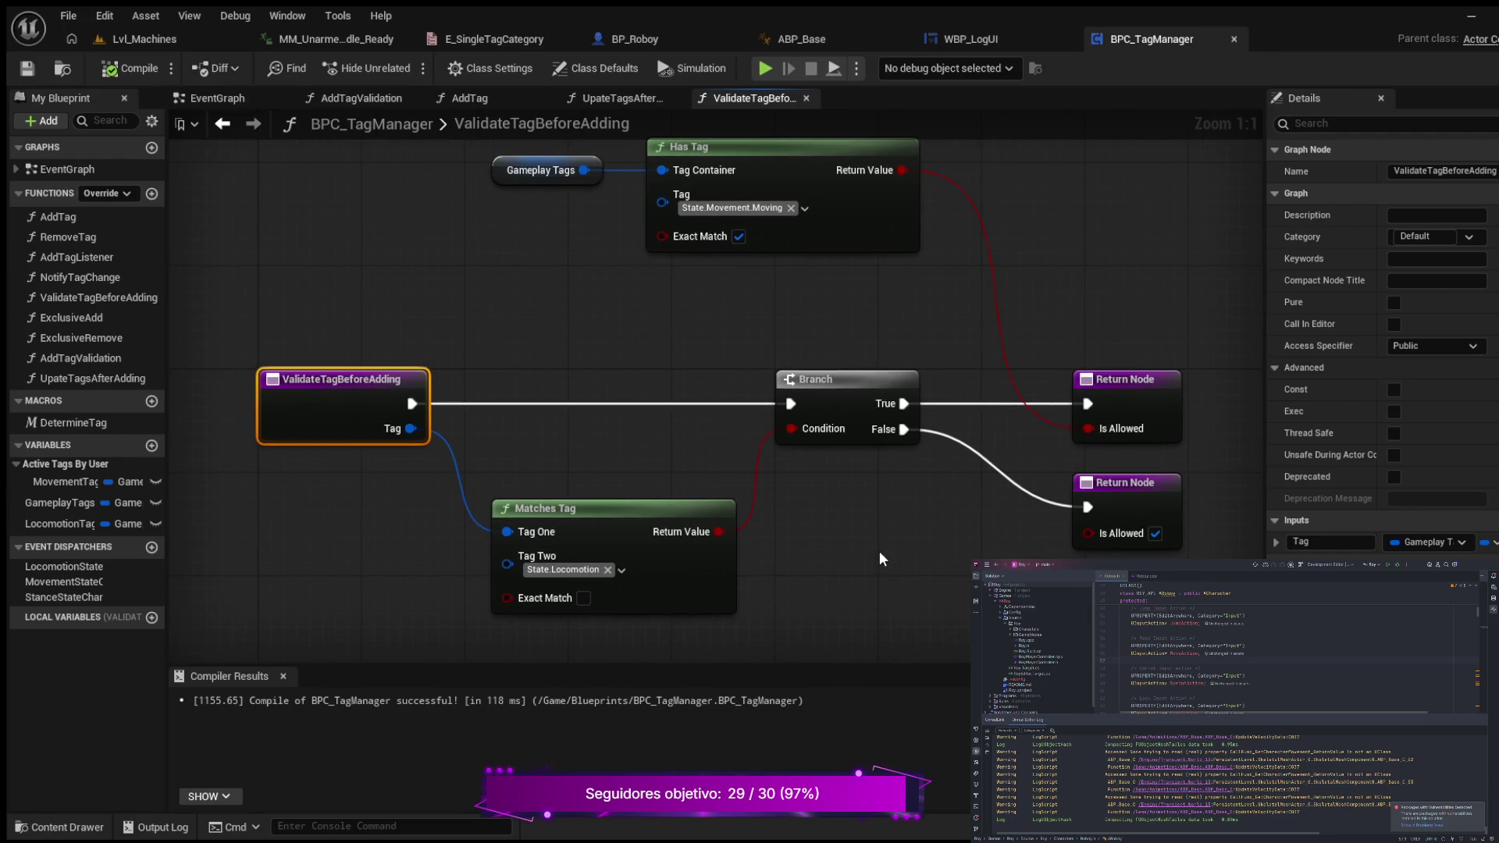
{"action": "left_click", "coordinate": [468, 97]}
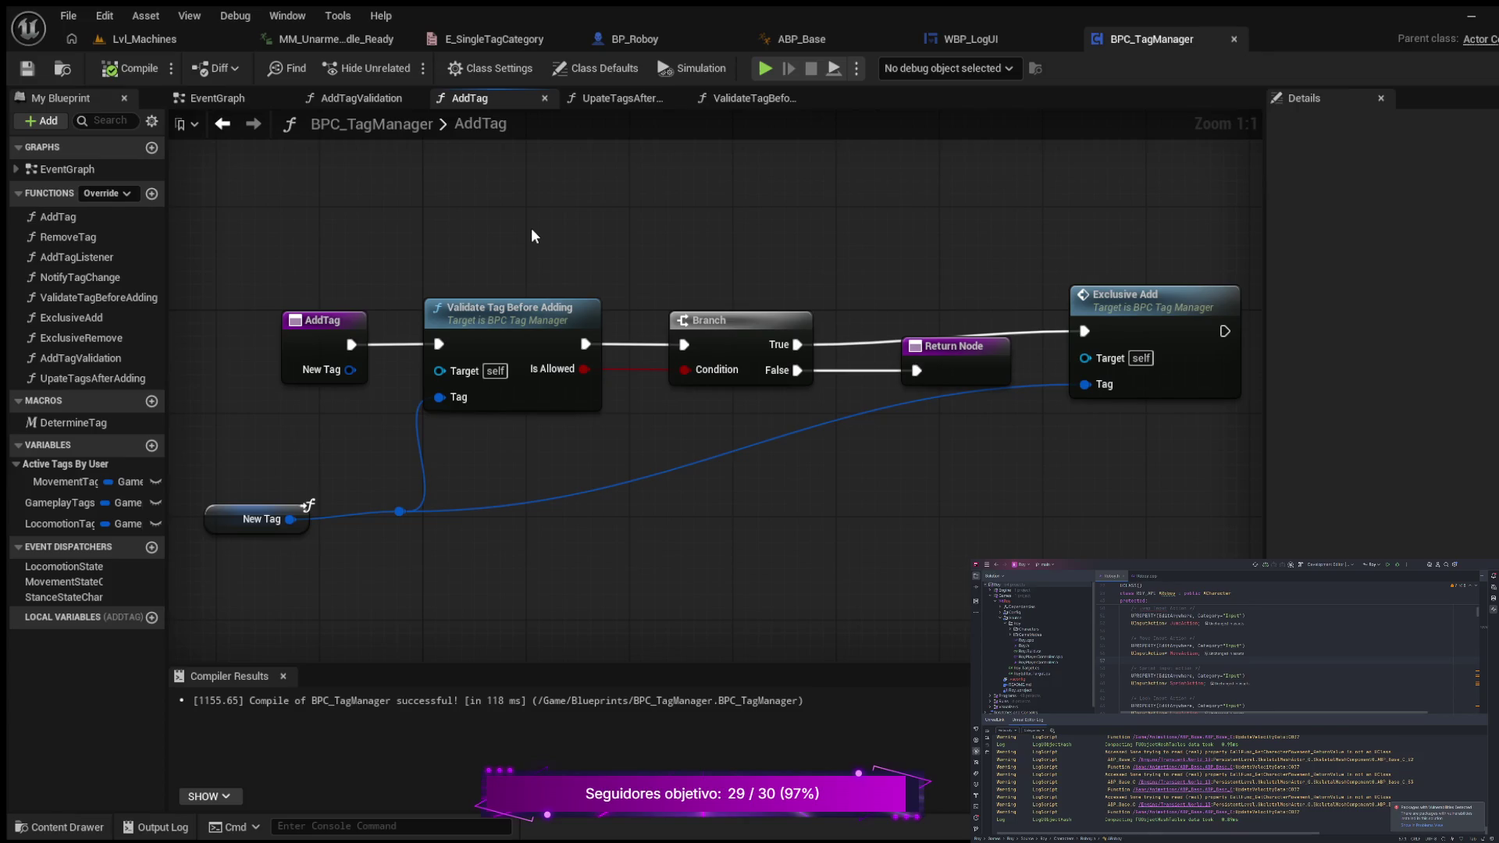
{"action": "double_click", "coordinate": [556, 310]}
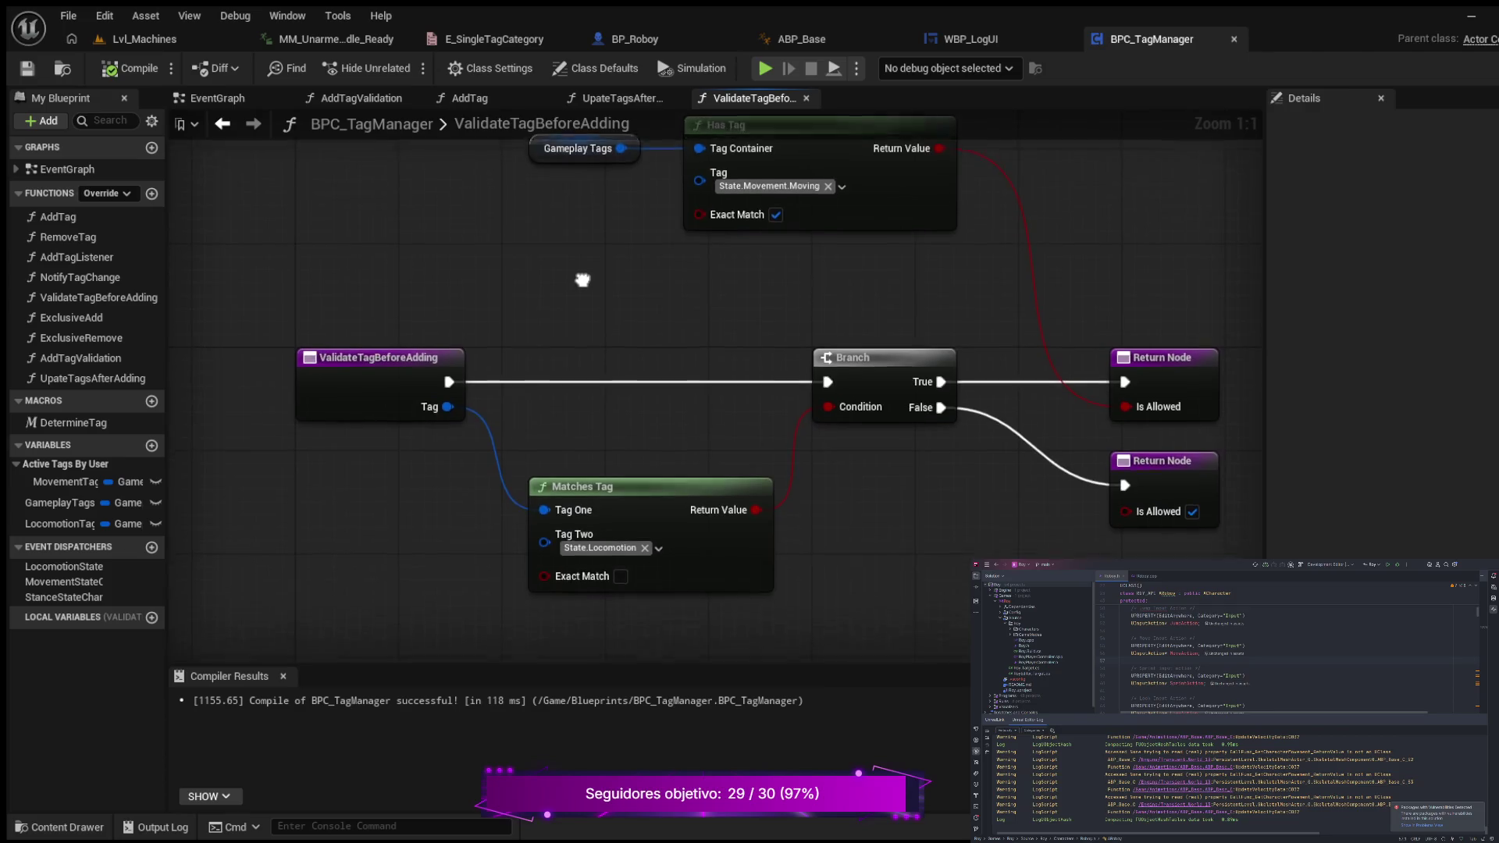
{"action": "scroll", "coordinate": [562, 289], "scroll_direction": "down", "scroll_amount": 1}
{"action": "mouse_move", "coordinate": [541, 307]}
{"action": "left_mouse_down"}
{"action": "mouse_move", "coordinate": [476, 377]}
{"action": "mouse_move", "coordinate": [529, 288]}
{"action": "left_mouse_up"}
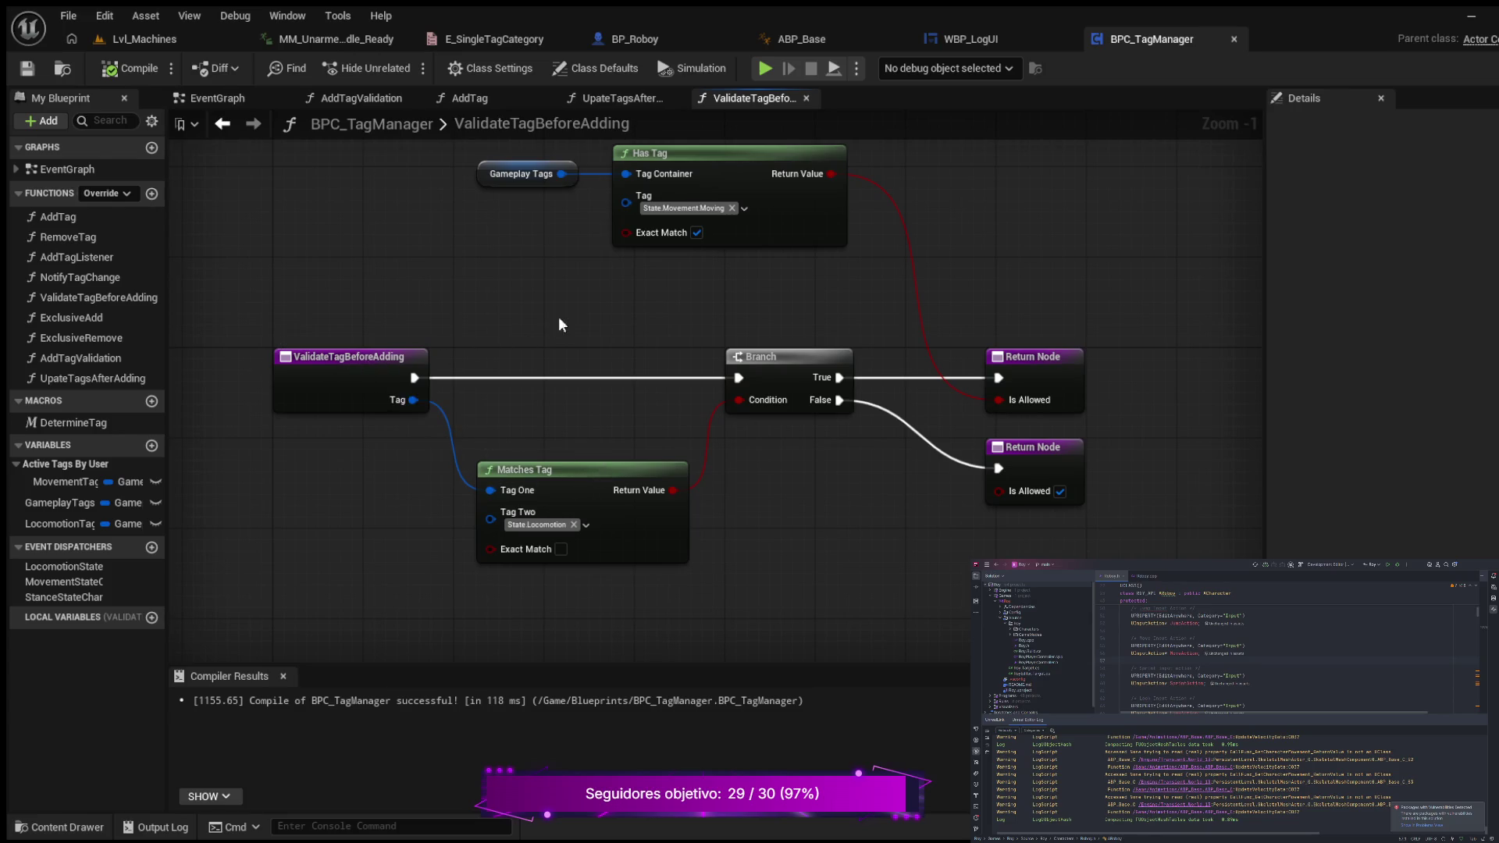
{"action": "left_click", "coordinate": [492, 95]}
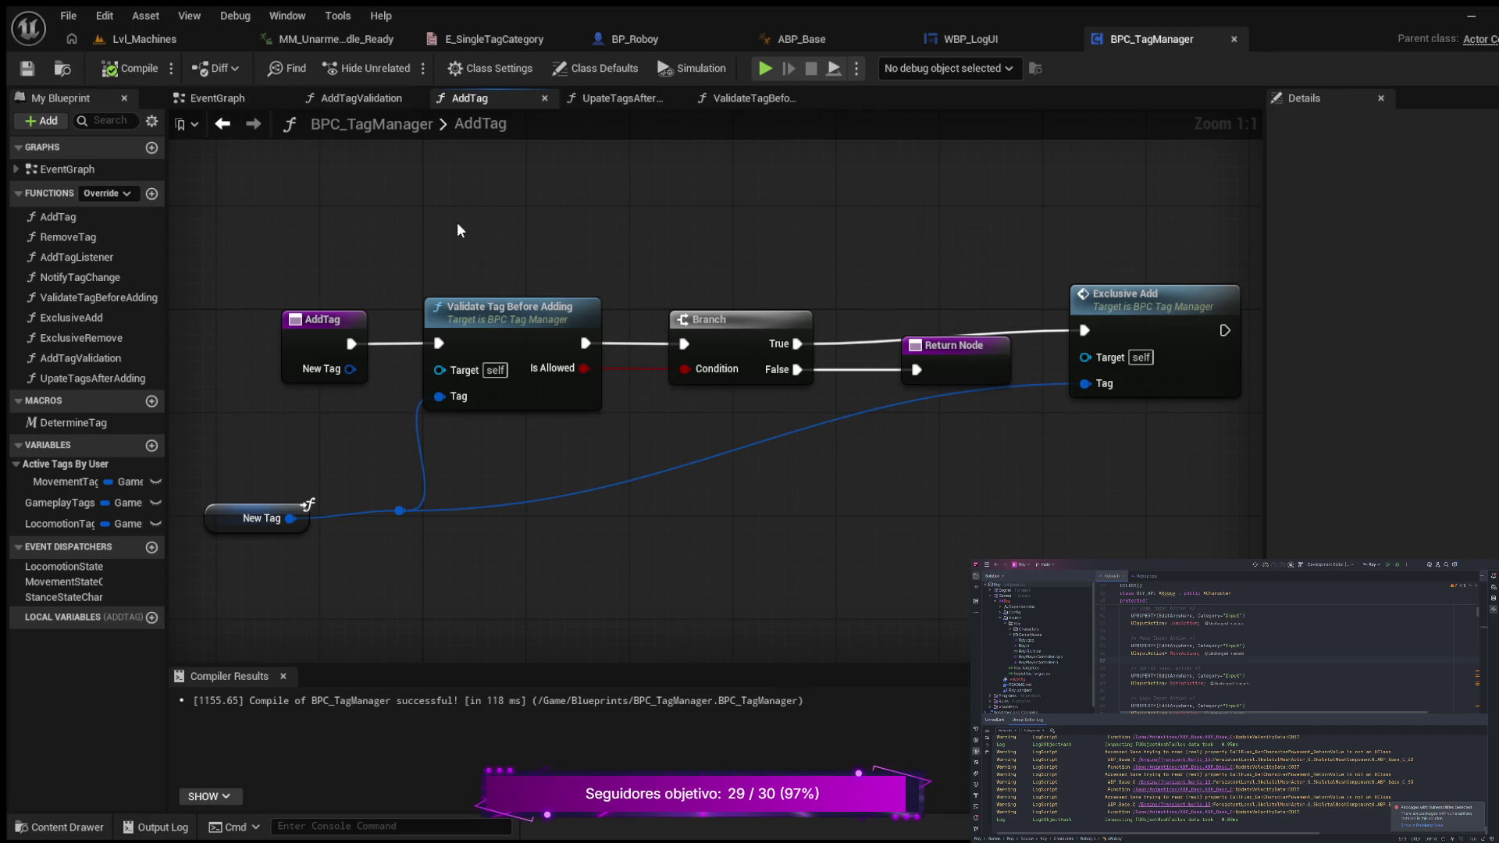
- Paste an Add Tag Validation node and reroute AddTag's execution into it instead of Validate Tag Before Adding
{"action": "key", "text": "ctrl+v"}
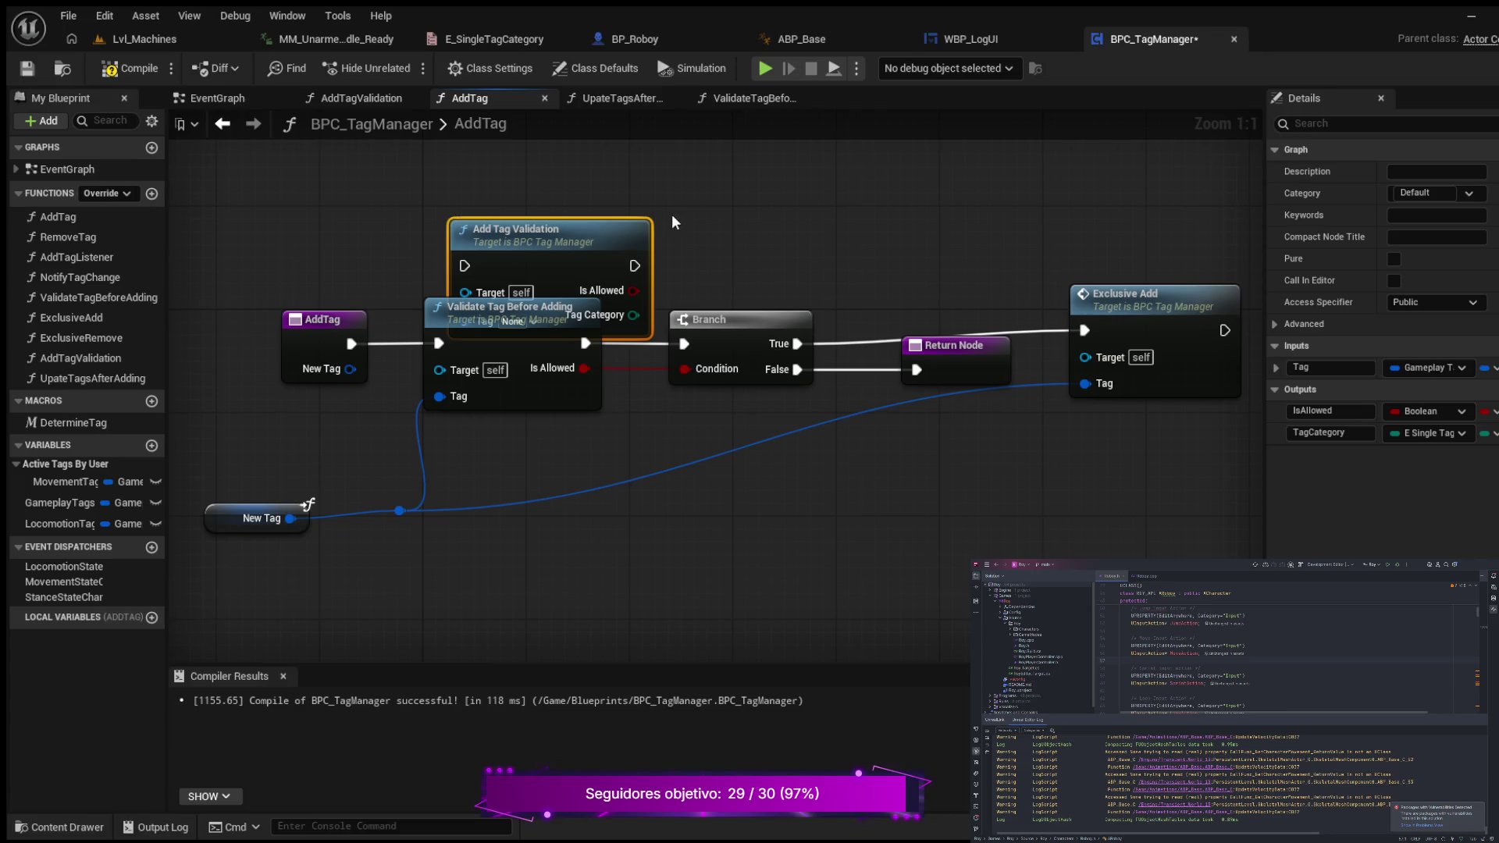
{"action": "left_click", "coordinate": [407, 344], "text": "alt"}
{"action": "left_click_drag", "start_coordinate": [359, 343], "coordinate": [462, 267]}
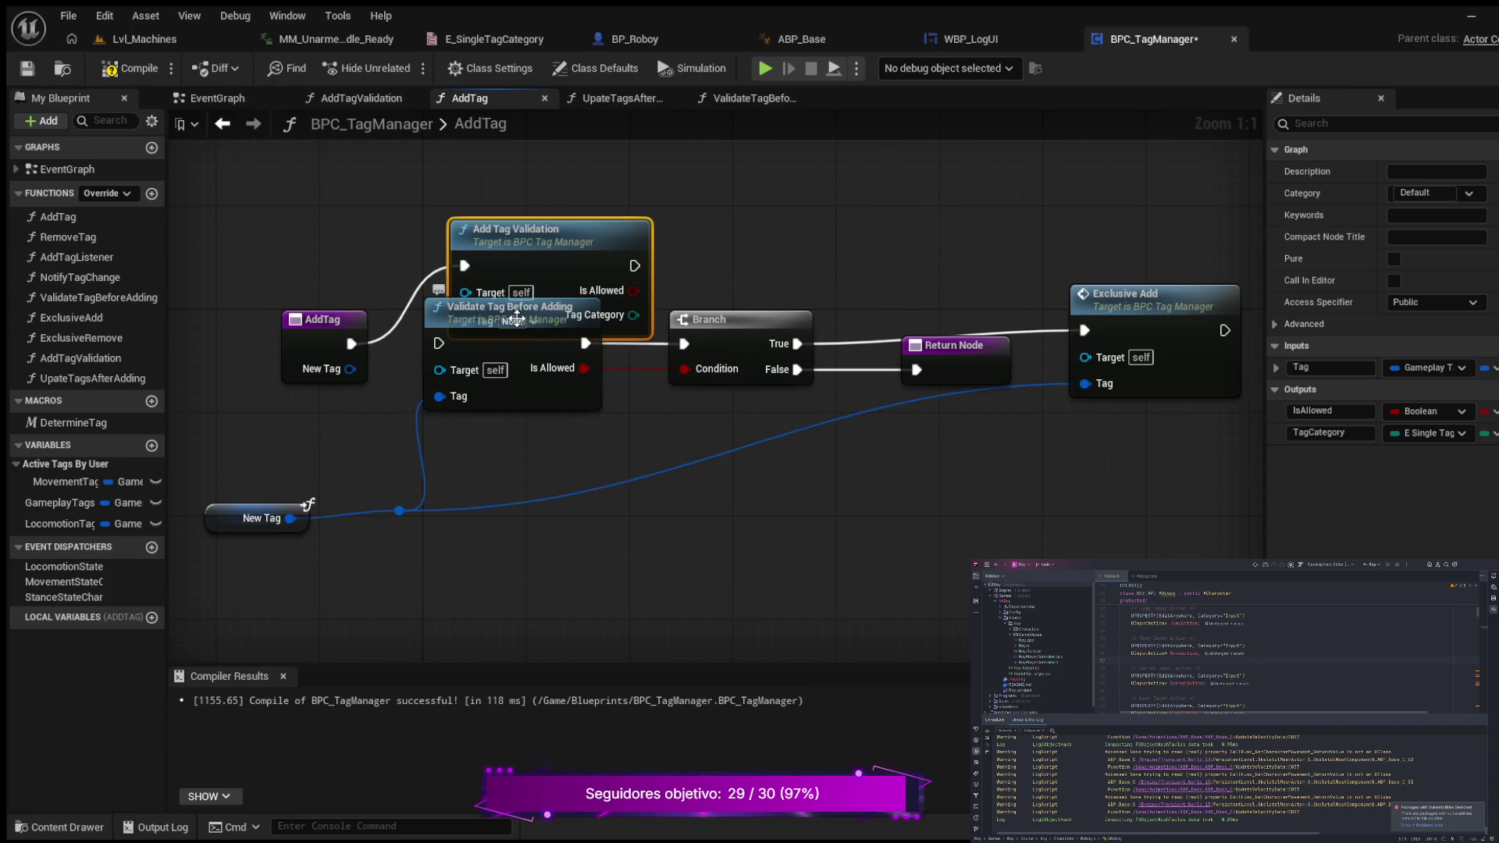
{"action": "mouse_move", "coordinate": [516, 318]}
{"action": "left_mouse_down"}
{"action": "mouse_move", "coordinate": [545, 290]}
{"action": "mouse_move", "coordinate": [542, 267]}
{"action": "left_mouse_up"}
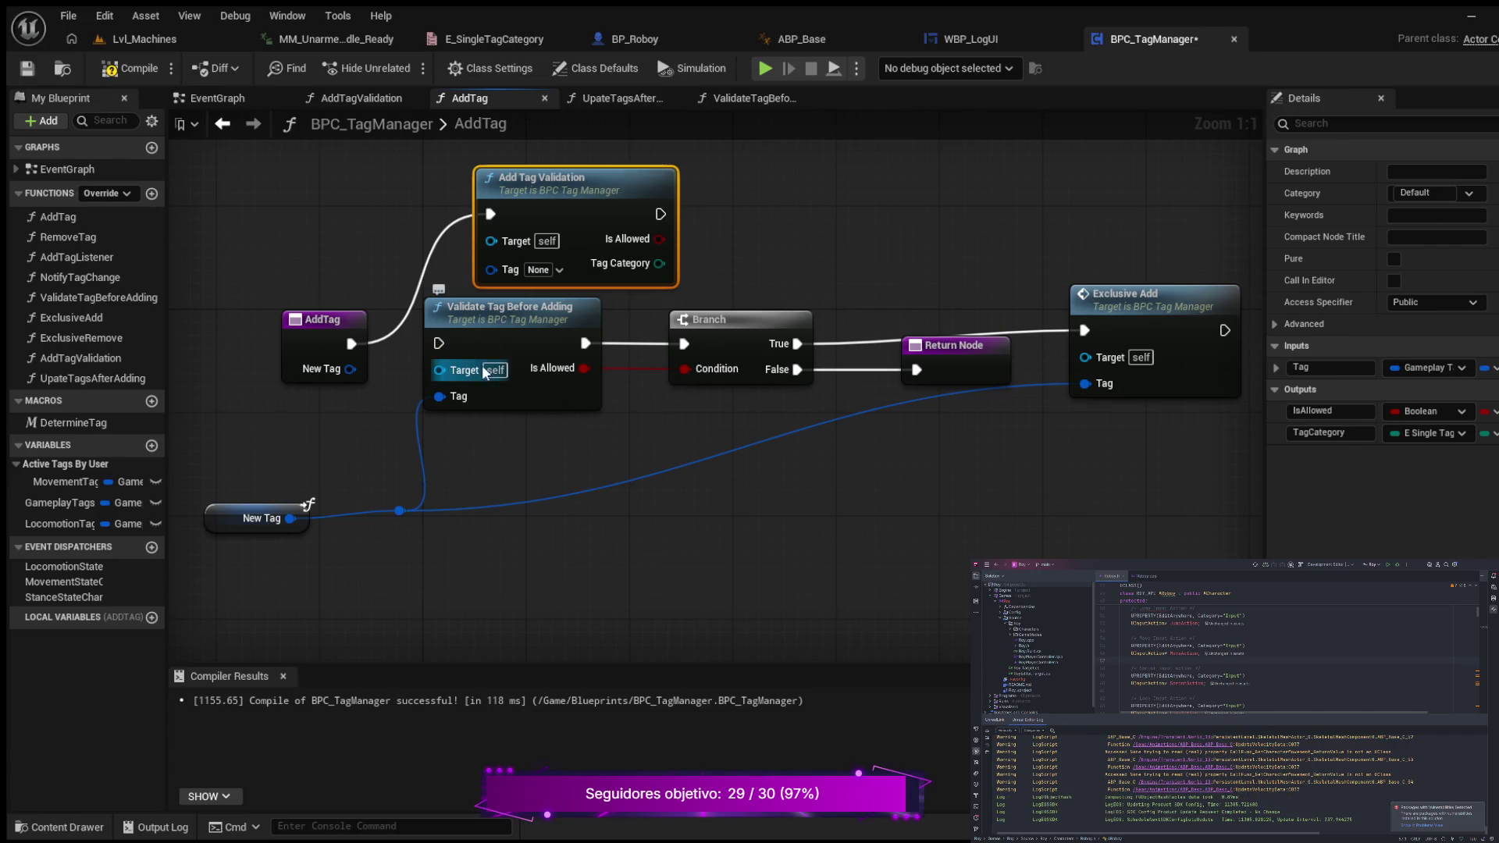
- Delete Validate Tag Before Adding, wire Add Tag Validation's exec and Is Allowed into the Branch, and straighten the row
{"action": "mouse_move", "coordinate": [536, 314]}
{"action": "left_mouse_down"}
{"action": "mouse_move", "coordinate": [562, 599]}
{"action": "mouse_move", "coordinate": [570, 590]}
{"action": "left_mouse_up"}
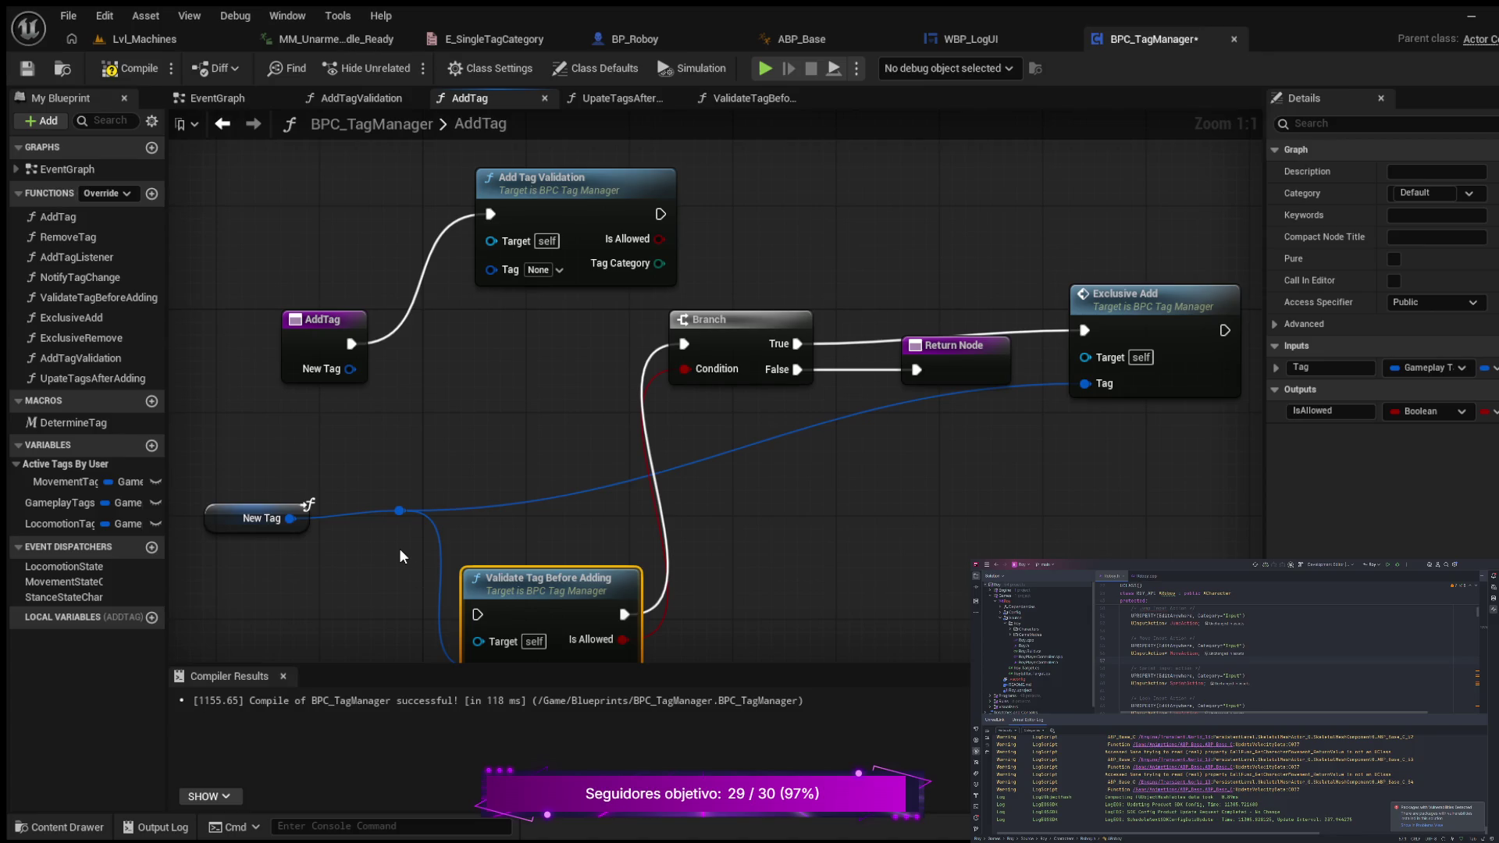
{"action": "key", "text": "Delete"}
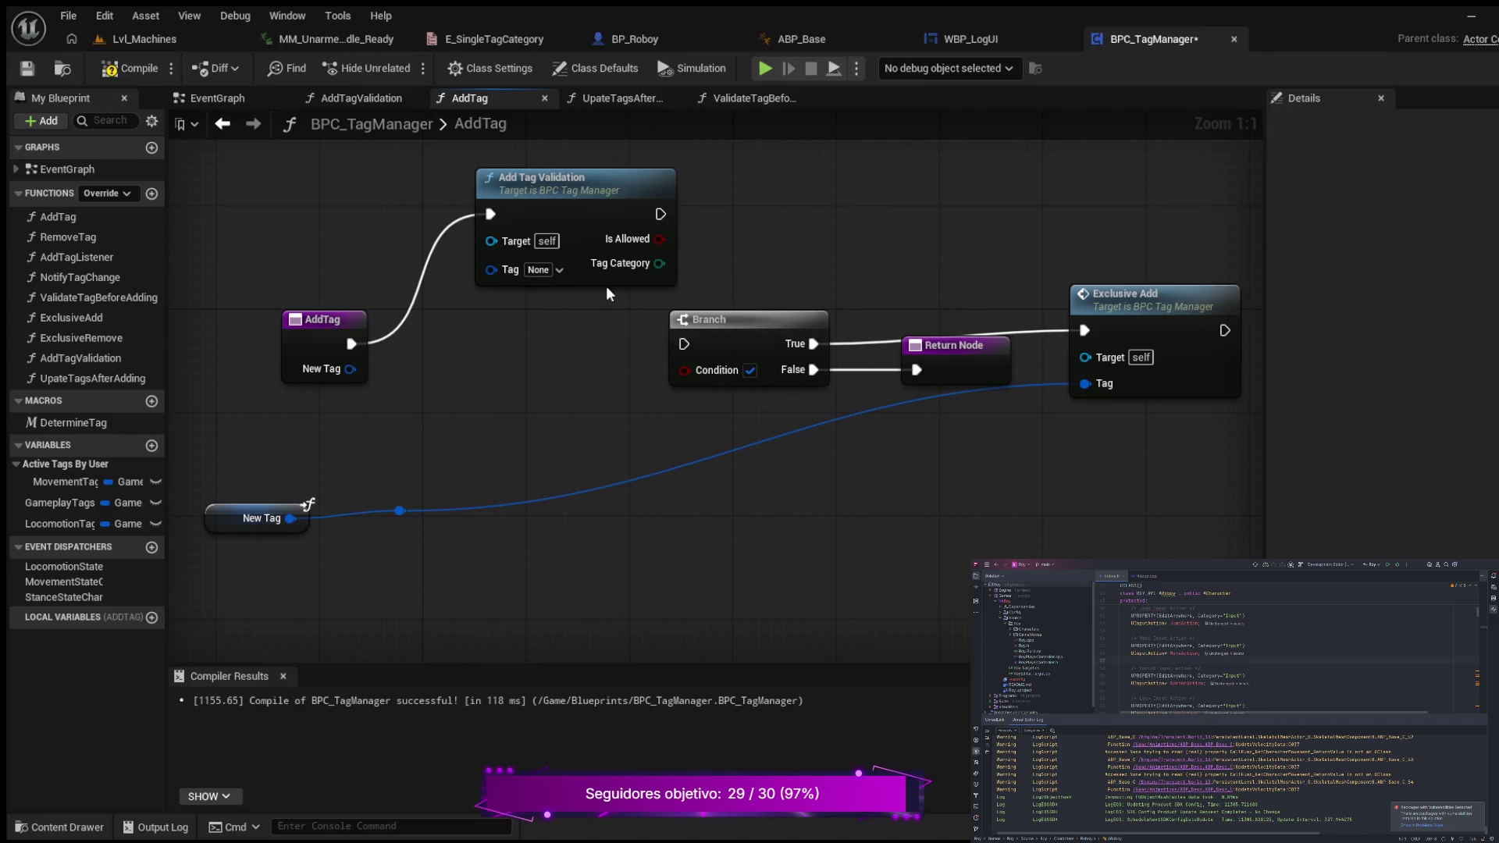
{"action": "mouse_move", "coordinate": [613, 193]}
{"action": "left_mouse_down"}
{"action": "mouse_move", "coordinate": [597, 245]}
{"action": "mouse_move", "coordinate": [546, 302]}
{"action": "mouse_move", "coordinate": [685, 344]}
{"action": "left_mouse_up"}
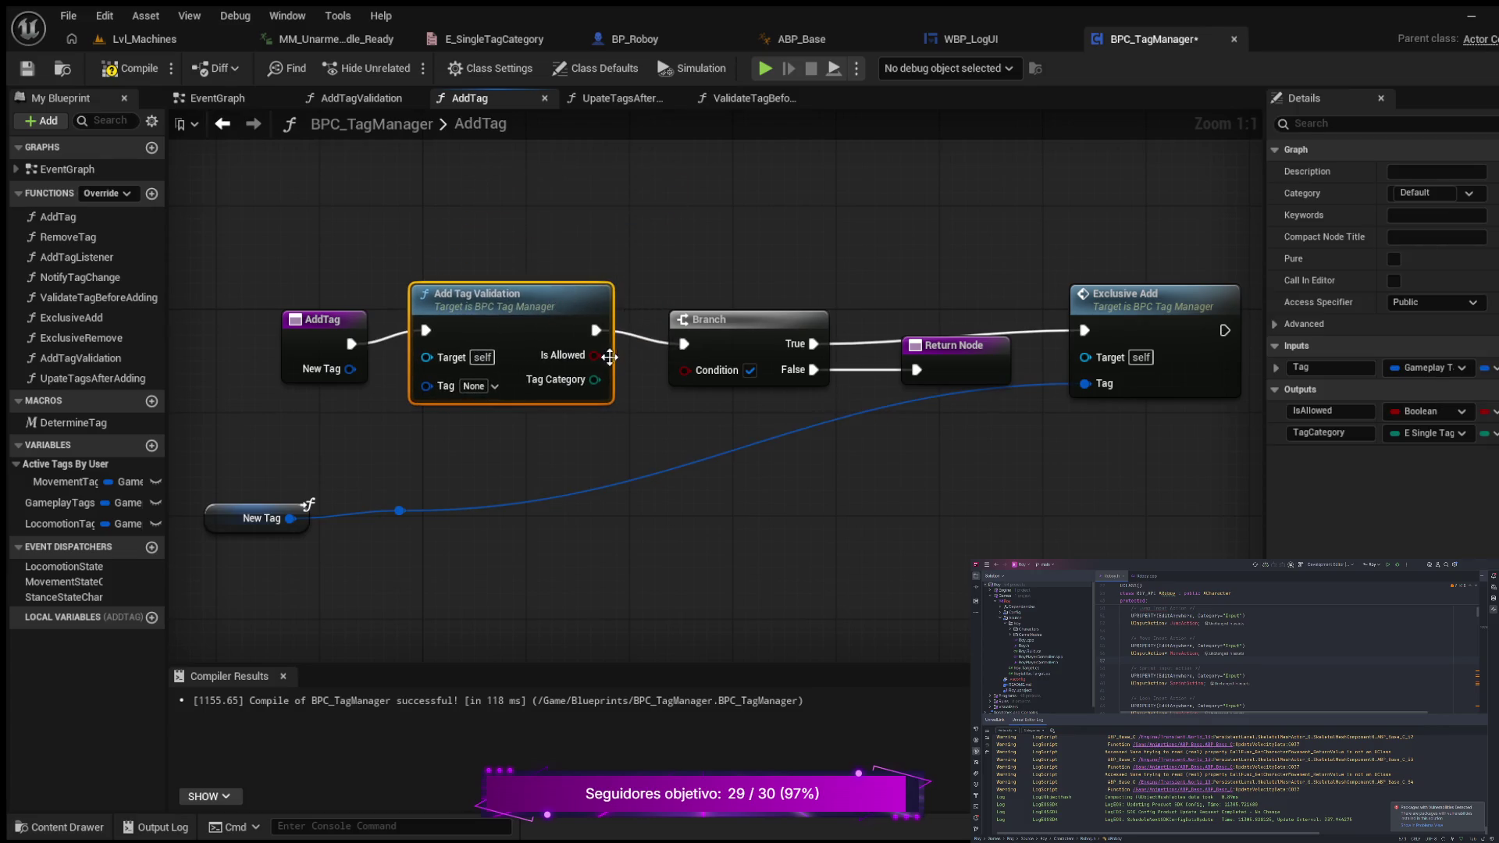
{"action": "left_click_drag", "start_coordinate": [594, 355], "coordinate": [687, 371]}
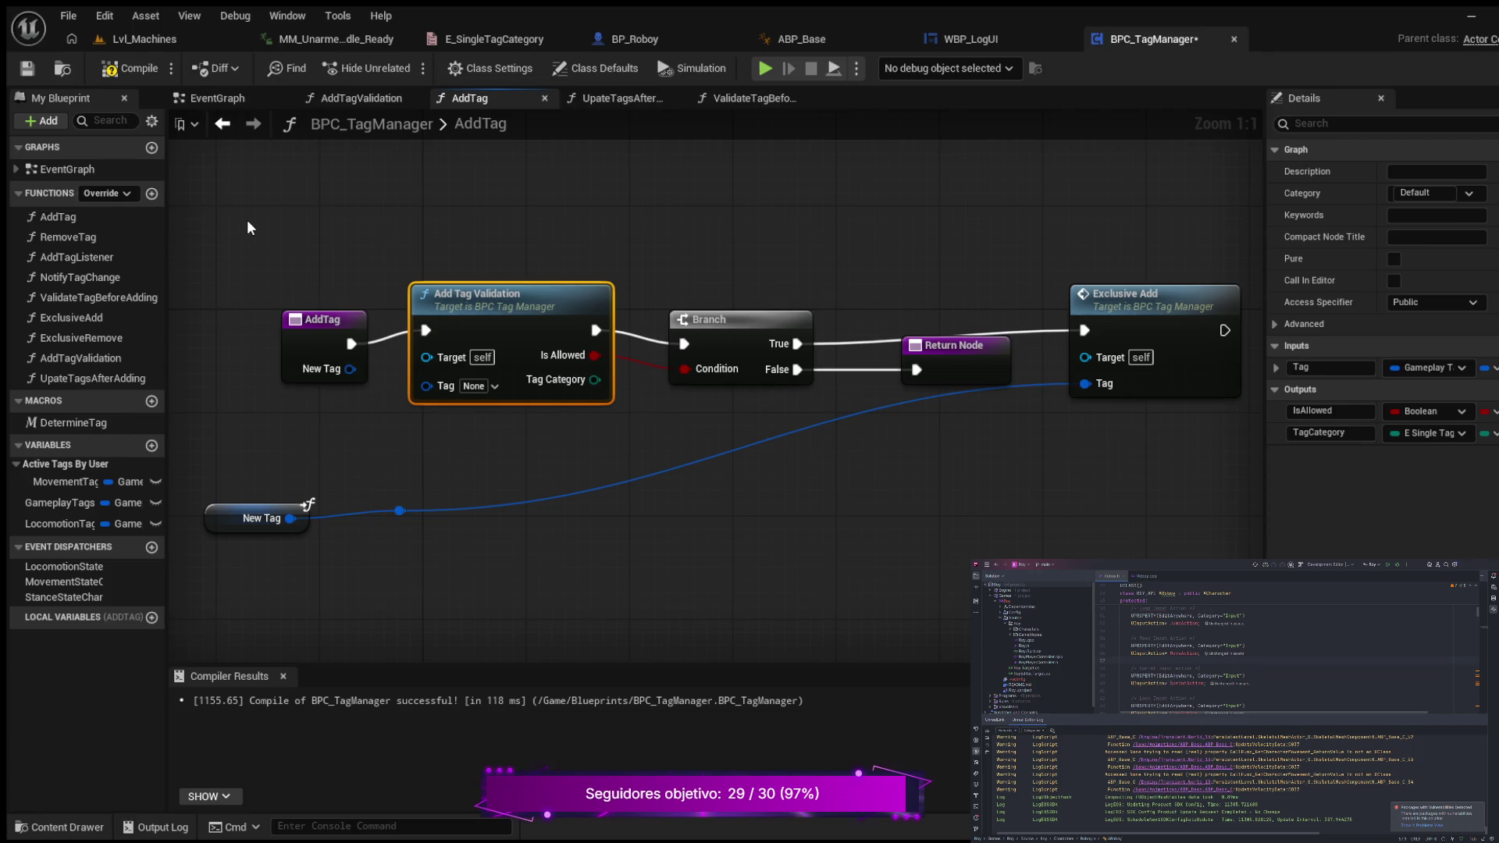
{"action": "mouse_move", "coordinate": [261, 235]}
{"action": "left_mouse_down"}
{"action": "mouse_move", "coordinate": [401, 367]}
{"action": "mouse_move", "coordinate": [1237, 374]}
{"action": "mouse_move", "coordinate": [1154, 367]}
{"action": "left_mouse_up"}
{"action": "key", "text": "q"}
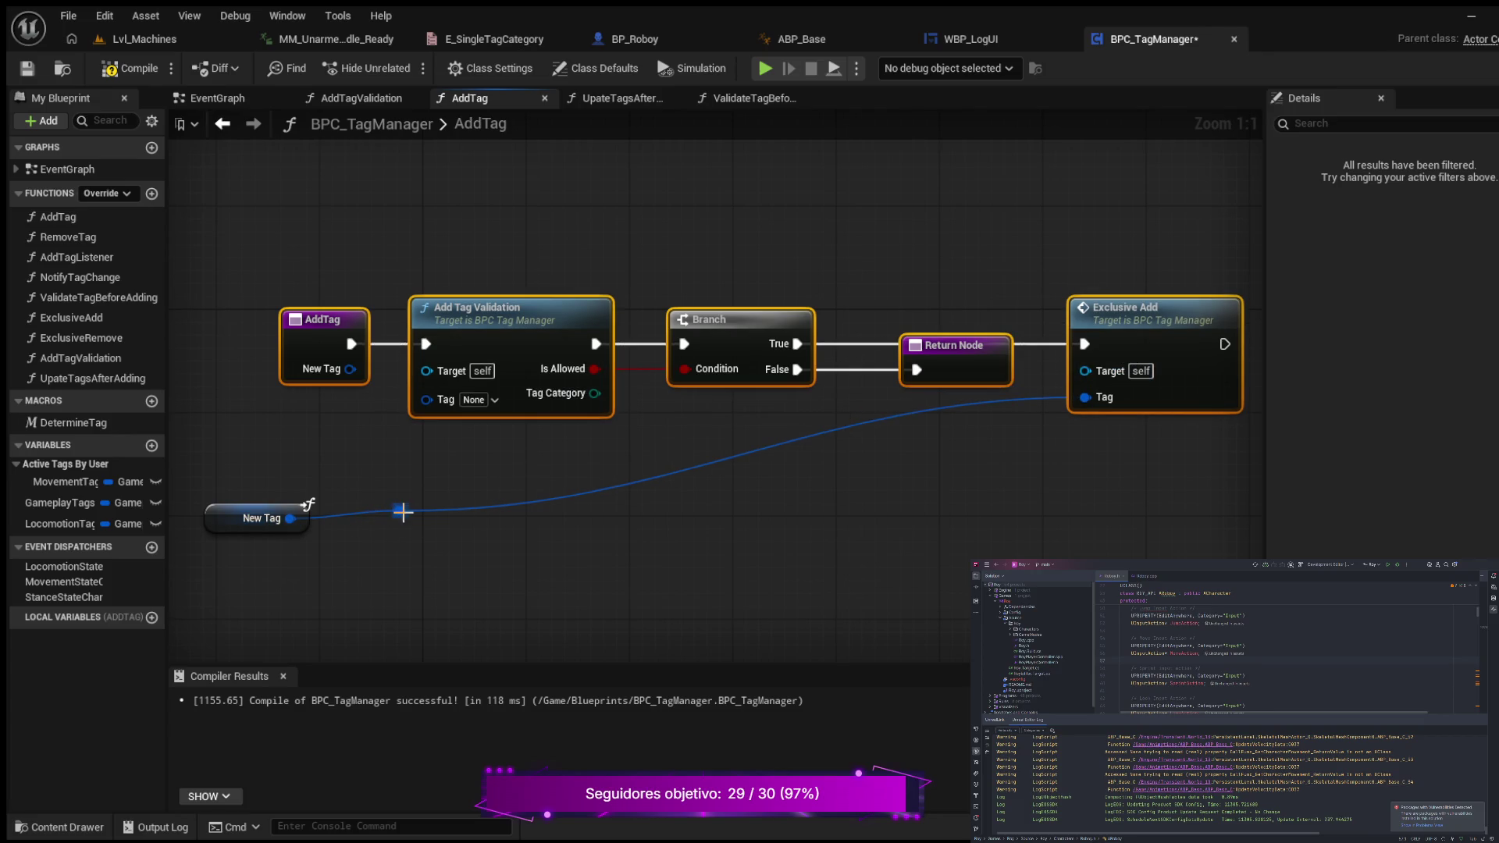
- Connect New Tag to Add Tag Validation's Tag input and nudge the New Tag node
{"action": "mouse_move", "coordinate": [399, 510]}
{"action": "left_mouse_down"}
{"action": "mouse_move", "coordinate": [394, 424]}
{"action": "mouse_move", "coordinate": [426, 399]}
{"action": "left_mouse_up"}
{"action": "mouse_move", "coordinate": [226, 520]}
{"action": "left_mouse_down"}
{"action": "mouse_move", "coordinate": [223, 483]}
{"action": "mouse_move", "coordinate": [251, 508]}
{"action": "left_mouse_up"}
{"action": "mouse_move", "coordinate": [209, 460]}
{"action": "left_mouse_down"}
{"action": "mouse_move", "coordinate": [232, 499]}
{"action": "mouse_move", "coordinate": [469, 556]}
{"action": "left_mouse_up"}
{"action": "left_click", "coordinate": [435, 503]}
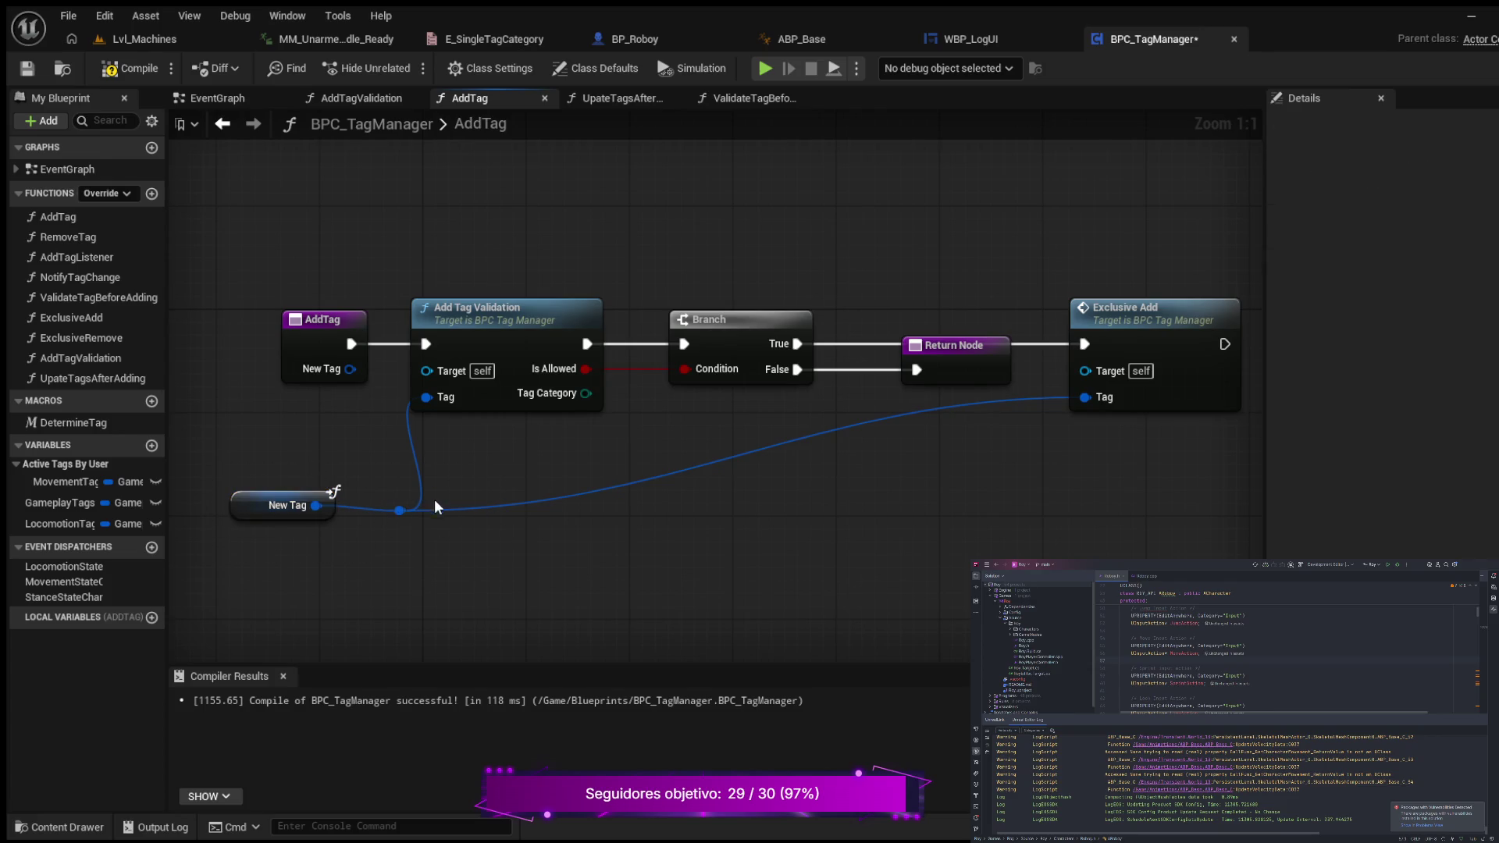
- Raise the New Tag node and its reroute point beside the chain, then compile and save
{"action": "left_click_drag", "start_coordinate": [410, 521], "coordinate": [393, 446]}
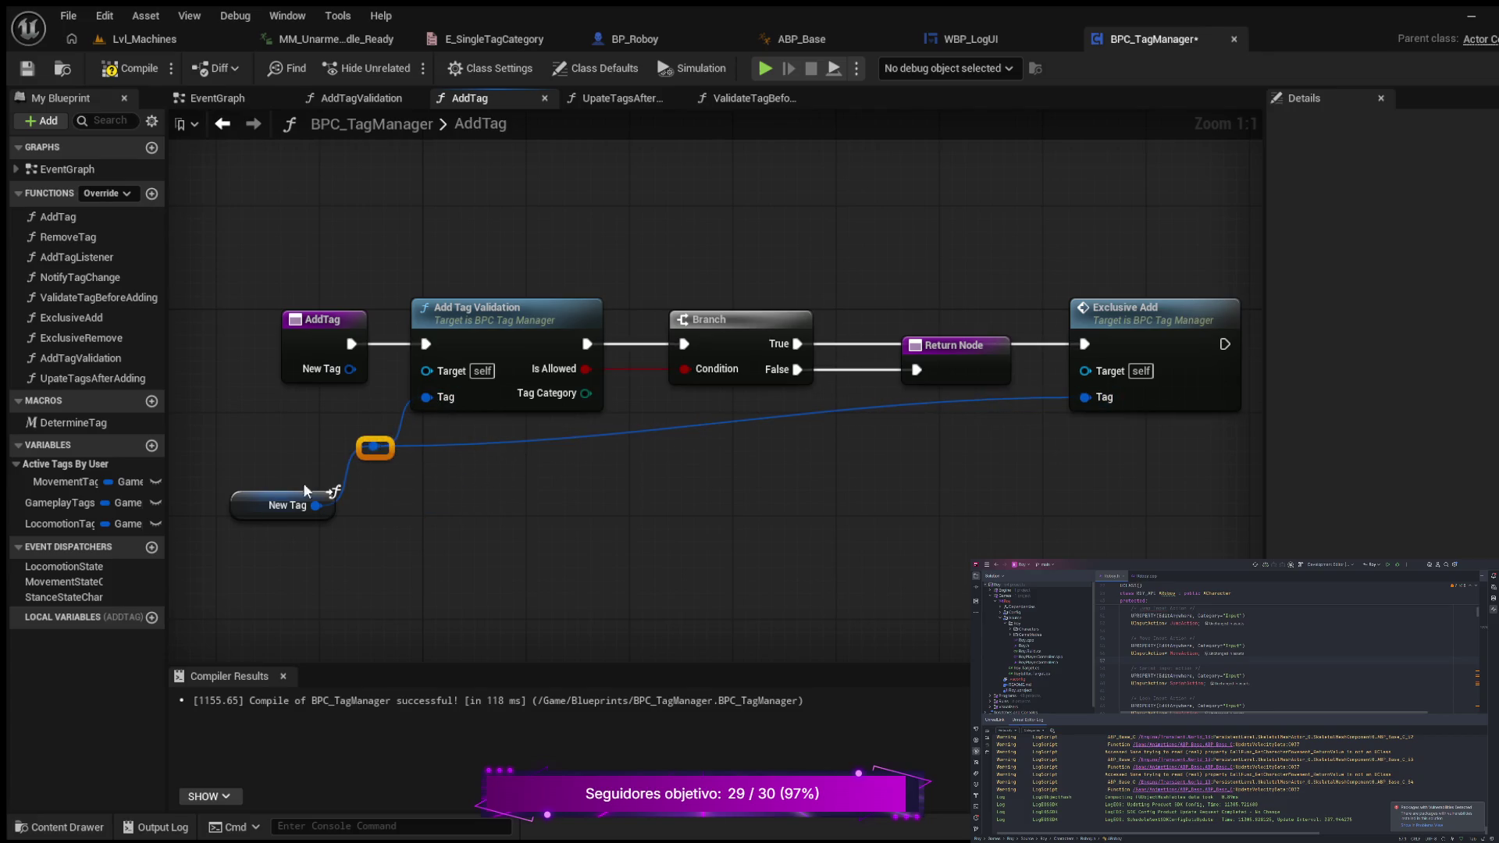
{"action": "left_click_drag", "start_coordinate": [248, 500], "coordinate": [251, 429]}
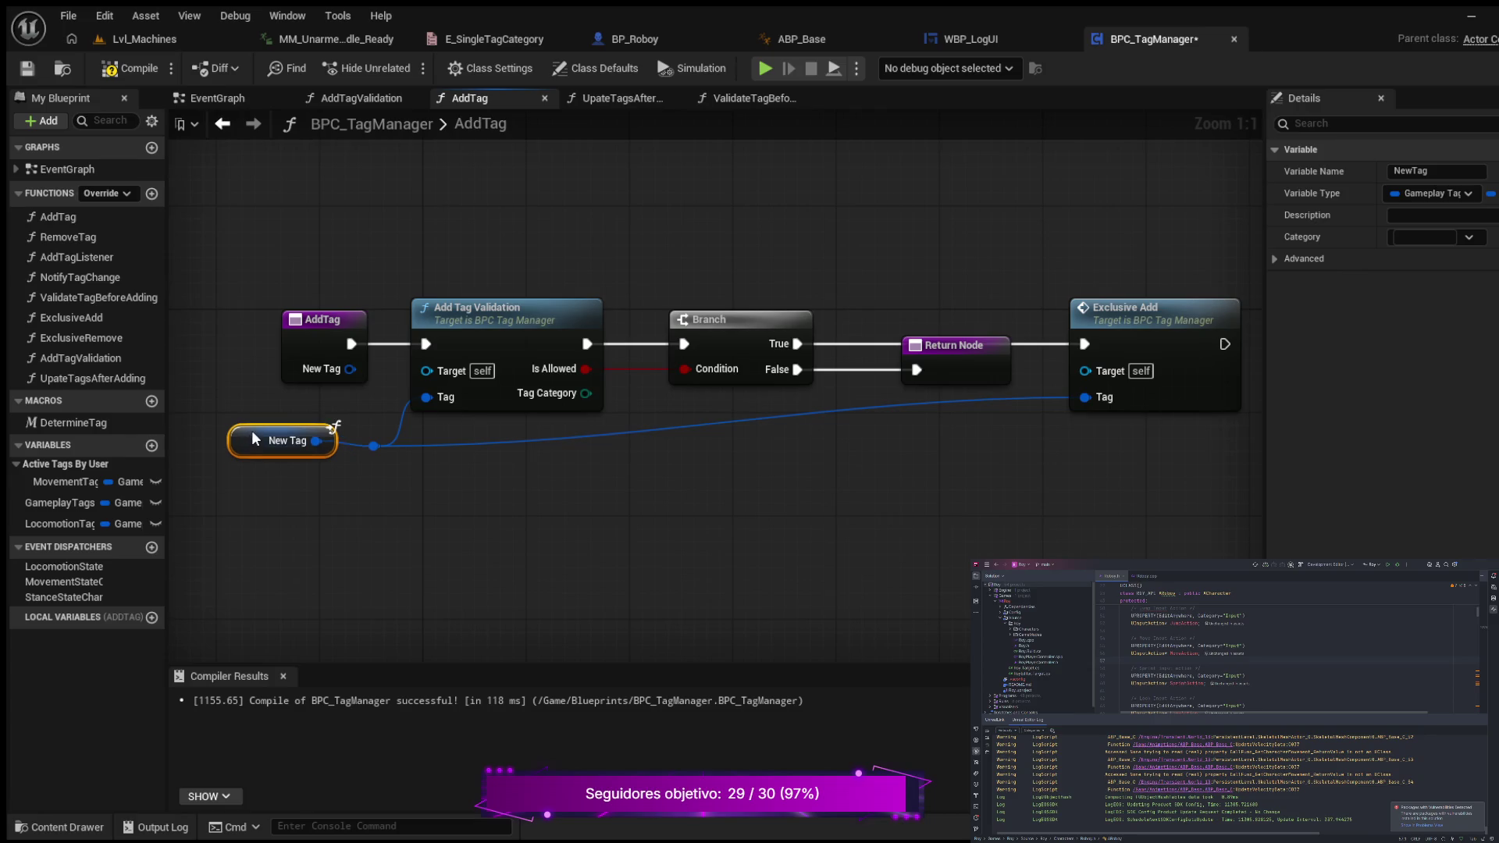
{"action": "left_click", "coordinate": [136, 69]}
{"action": "left_click", "coordinate": [27, 68]}
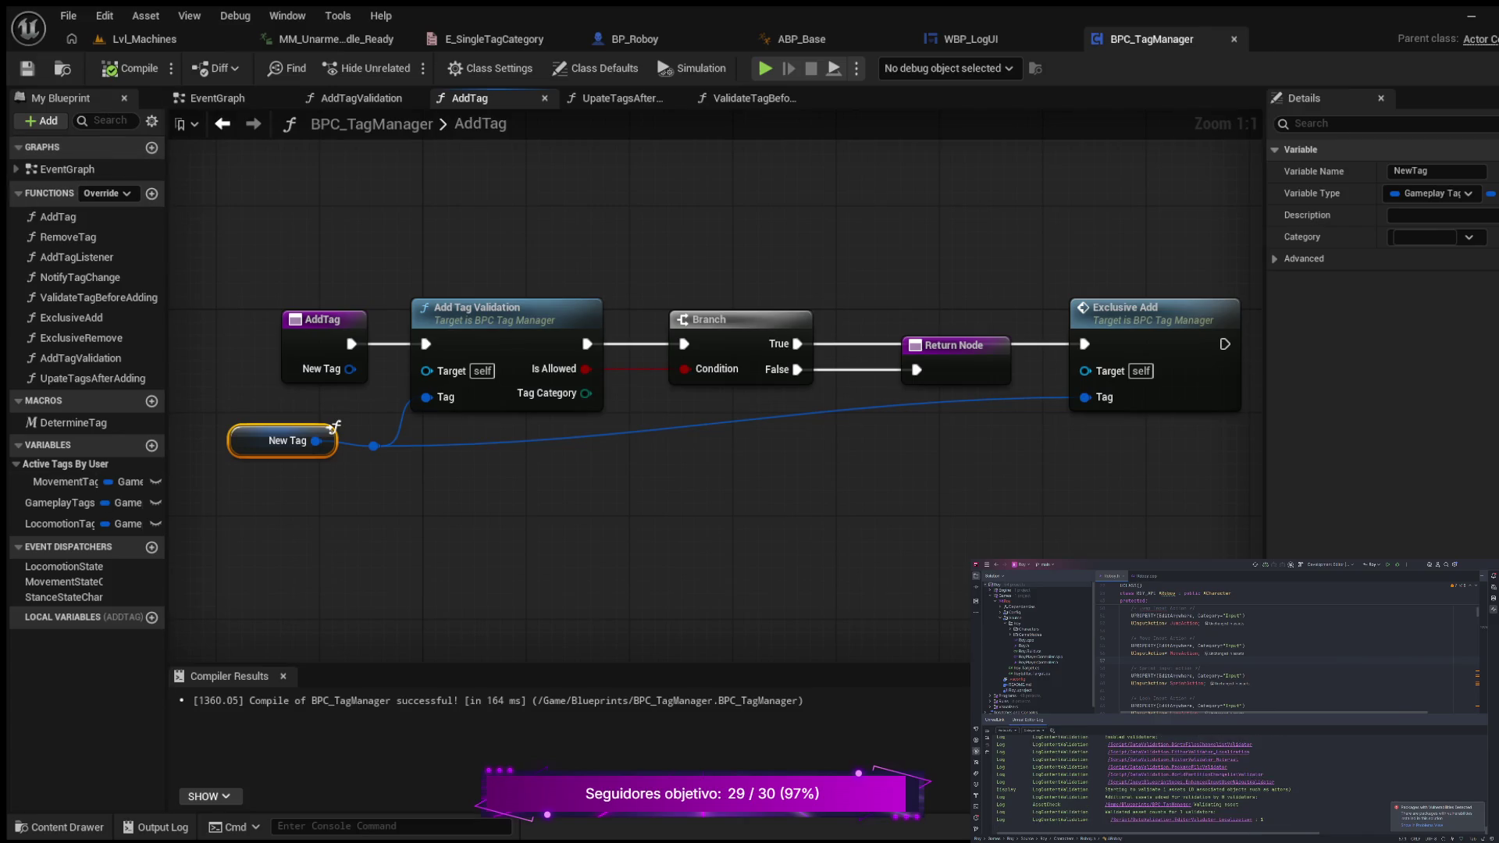